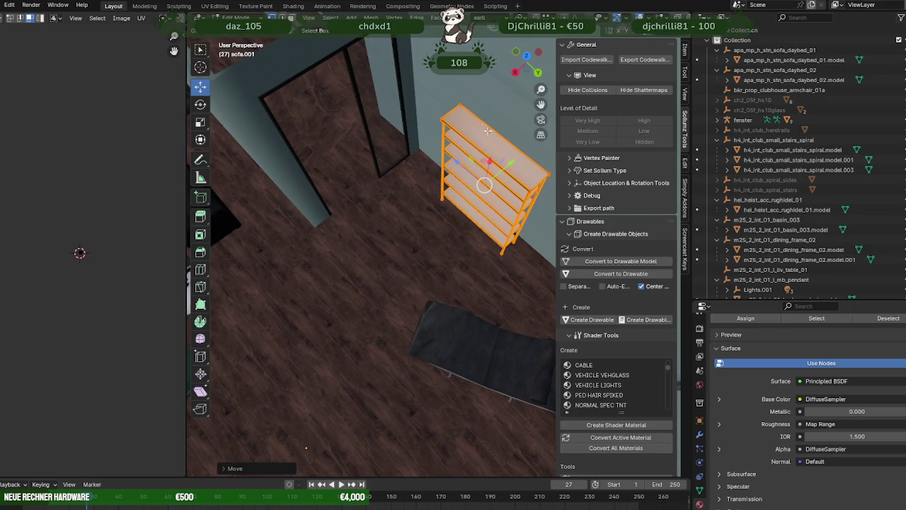
Slide the standing shelf along Y and X against the glass wall behind the lounge chair.
{"action": "scroll", "scroll_direction": "down", "scroll_amount": 3}
{"action": "scroll", "scroll_direction": "down", "scroll_amount": 3}
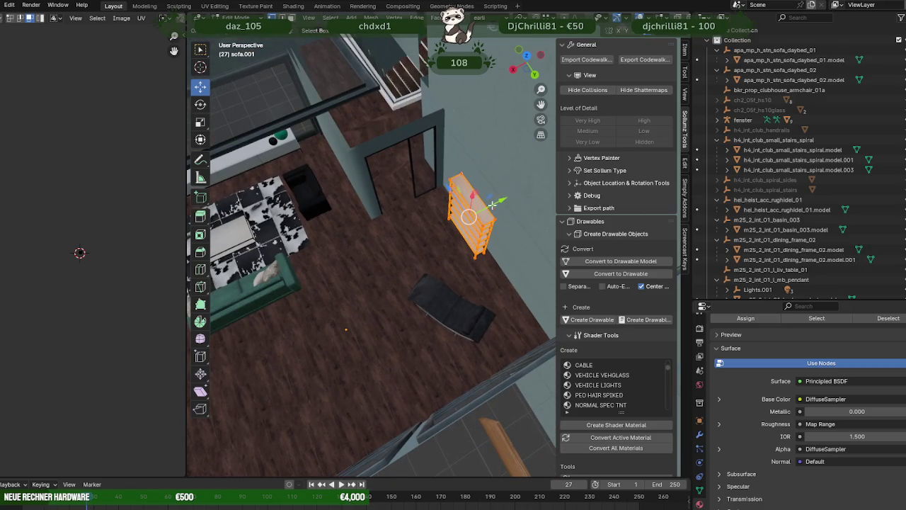
{"action": "left_click_drag", "start_coordinate": [508, 199], "coordinate": [511, 201]}
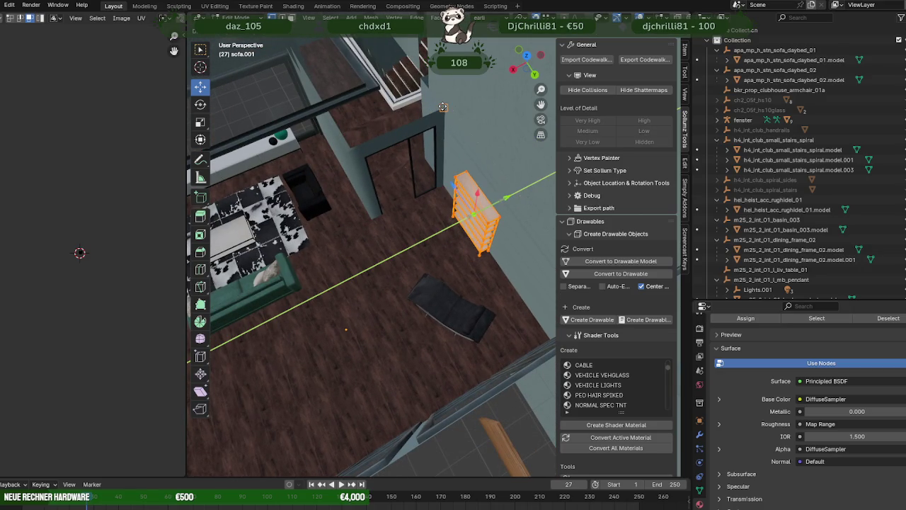
{"action": "left_click_drag", "start_coordinate": [511, 201], "coordinate": [427, 230]}
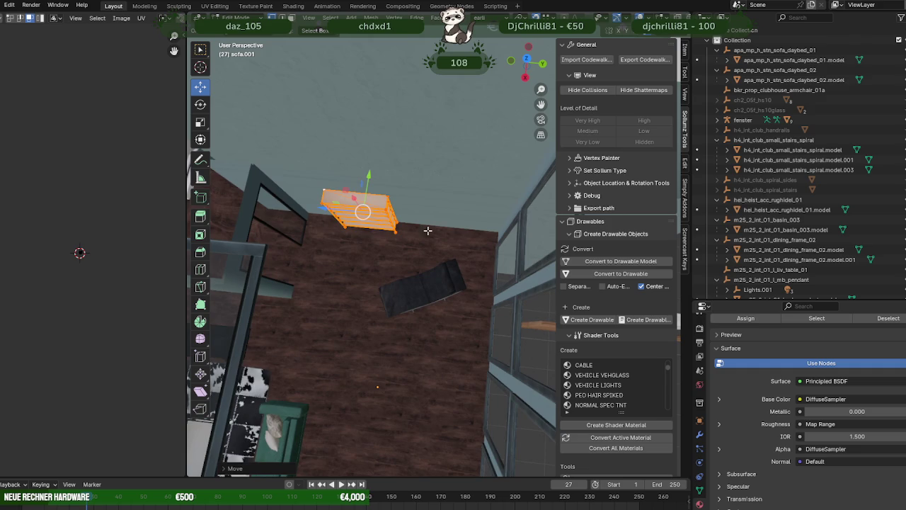
{"action": "left_click_drag", "start_coordinate": [339, 207], "coordinate": [444, 203]}
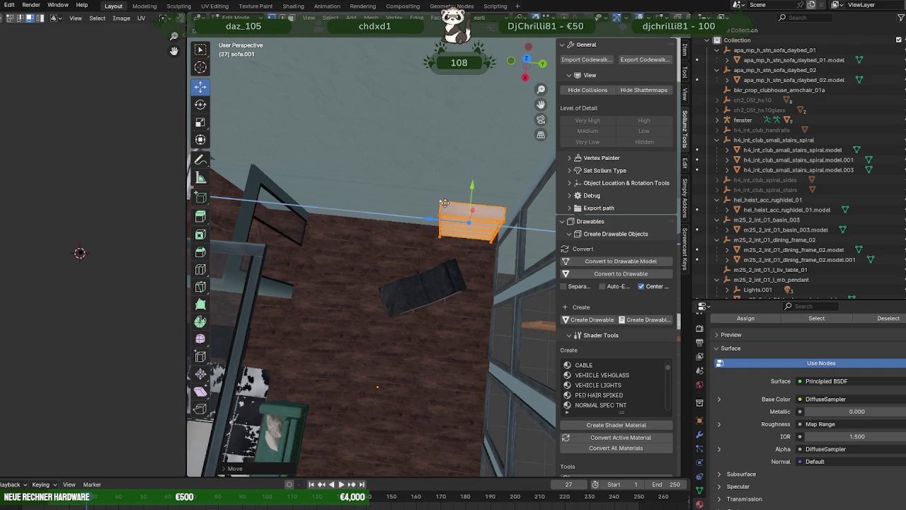
{"action": "scroll", "scroll_direction": "up", "scroll_amount": 3}
{"action": "left_click_drag", "start_coordinate": [461, 223], "coordinate": [391, 206]}
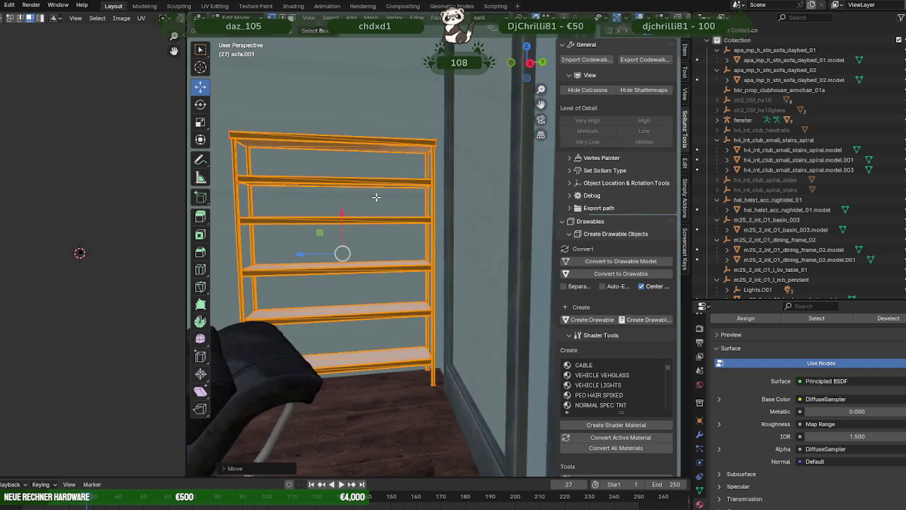
{"action": "scroll", "scroll_direction": "down", "scroll_amount": 3}
{"action": "left_click_drag", "start_coordinate": [408, 204], "coordinate": [425, 232]}
{"action": "scroll", "scroll_direction": "up", "scroll_amount": 3}
{"action": "scroll", "scroll_direction": "up", "scroll_amount": 3}
{"action": "scroll", "scroll_direction": "up", "scroll_amount": 3}
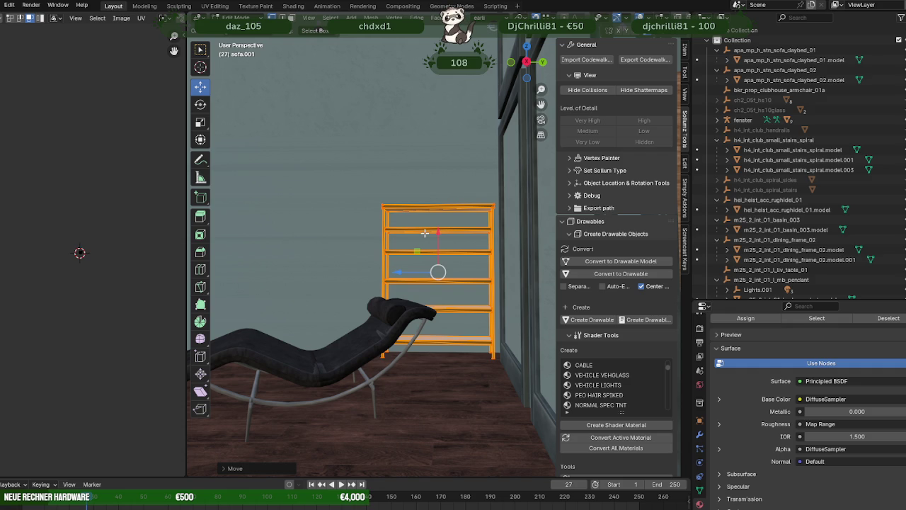
{"action": "scroll", "scroll_direction": "down", "scroll_amount": 3}
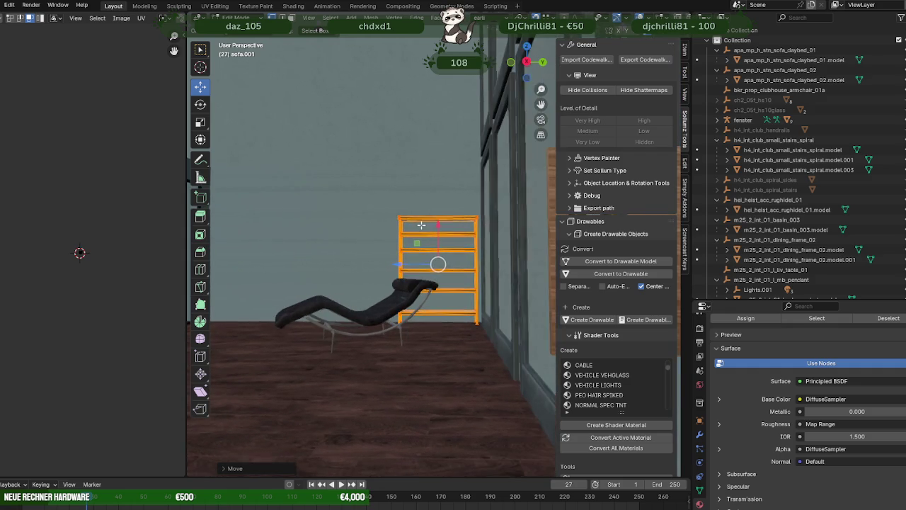
Box-select the shelf's top edge in wireframe and raise it on Z to make the shelf taller.
{"action": "key", "text": "shift+z"}
{"action": "left_click_drag", "start_coordinate": [383, 197], "coordinate": [488, 224]}
{"action": "key", "text": "shift+z"}
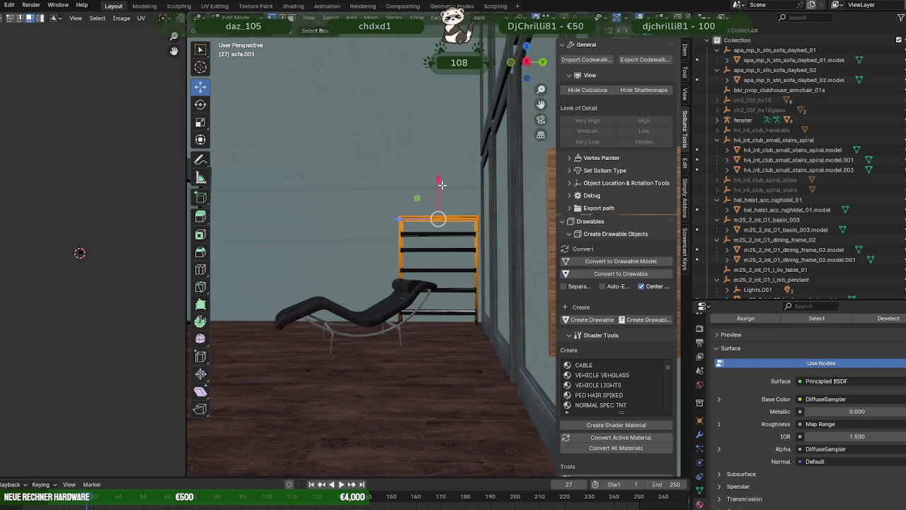
{"action": "left_click_drag", "start_coordinate": [439, 183], "coordinate": [435, 161]}
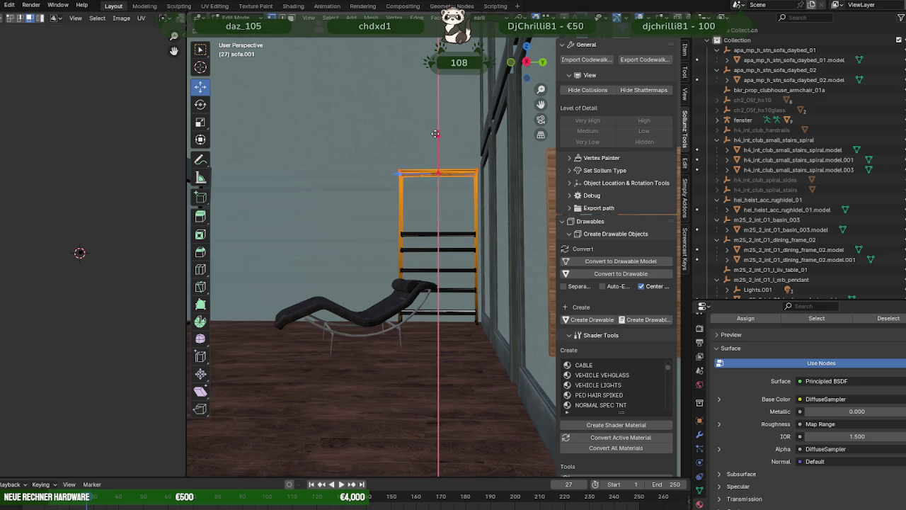
{"action": "left_click_drag", "start_coordinate": [437, 126], "coordinate": [436, 127]}
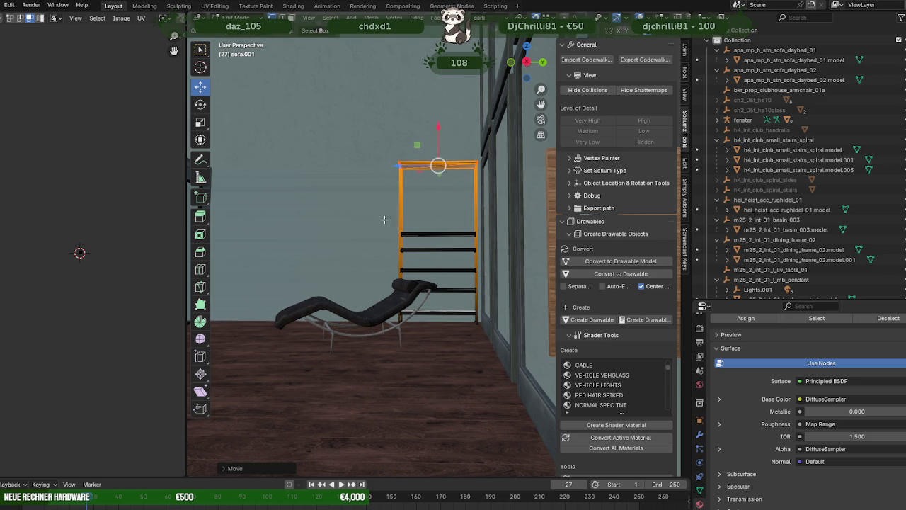
Select a lower edge of the shelf and frame it in the view.
{"action": "key", "text": "shift+z"}
{"action": "left_click_drag", "start_coordinate": [377, 211], "coordinate": [490, 246]}
{"action": "key", "text": "shift+z"}
{"action": "scroll", "scroll_direction": "up", "scroll_amount": 3}
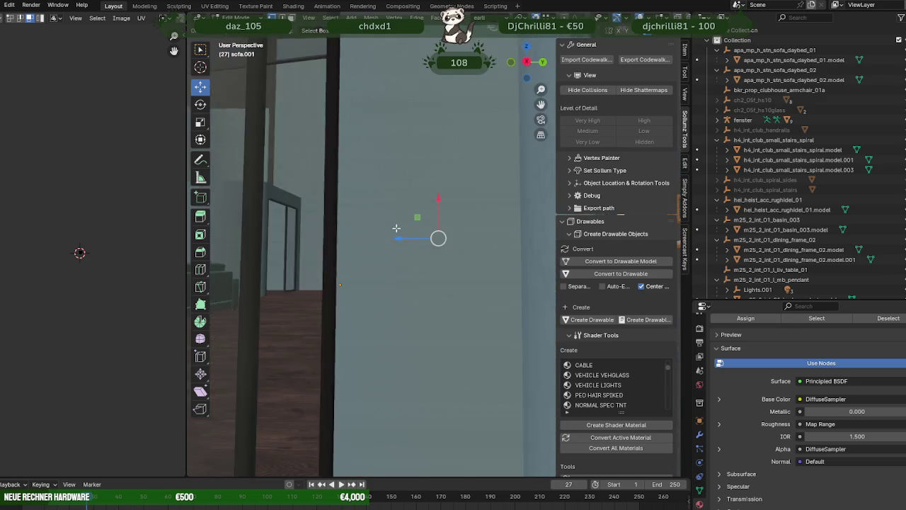
{"action": "scroll", "scroll_direction": "down", "scroll_amount": 3}
{"action": "scroll", "scroll_direction": "down", "scroll_amount": 3}
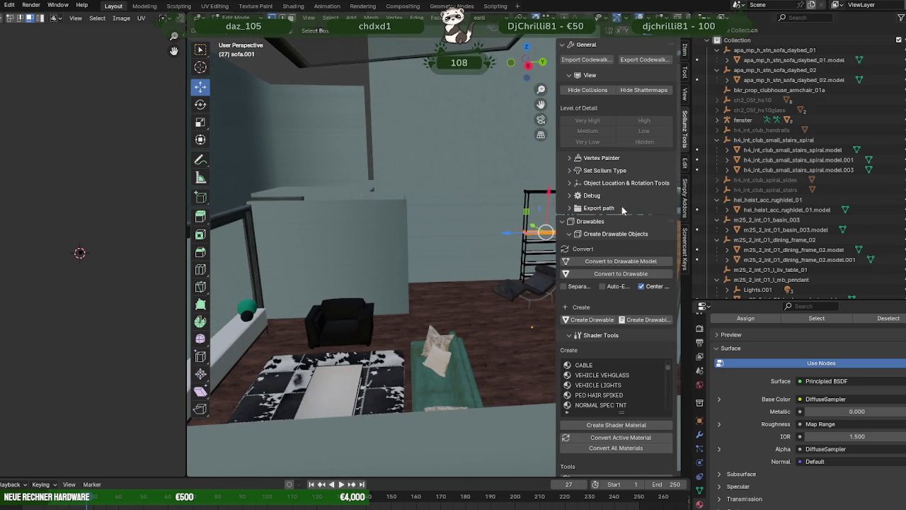
{"action": "key", "text": "KP_Decimal"}
{"action": "left_click_drag", "start_coordinate": [420, 222], "coordinate": [522, 230]}
Duplicate the wall shelf's books toward the wall, then undo the duplicate.
{"action": "left_click", "coordinate": [523, 230]}
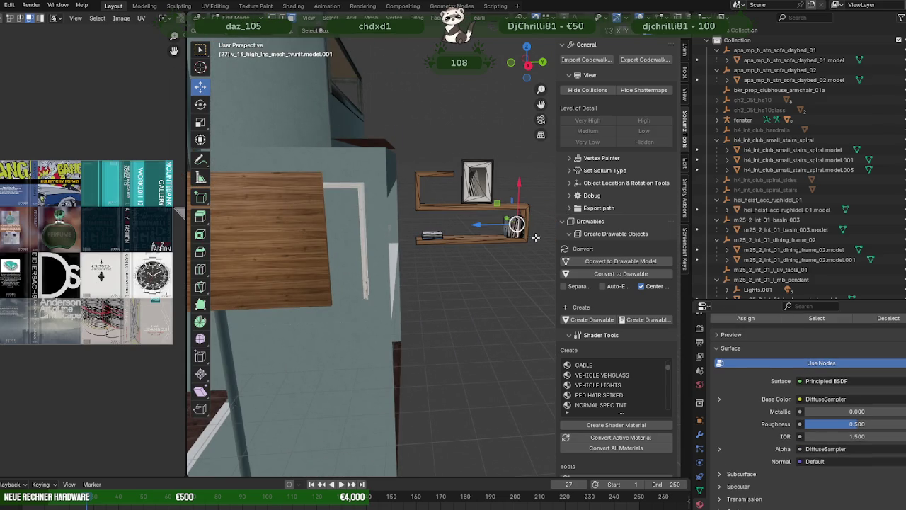
{"action": "left_click", "coordinate": [826, 321]}
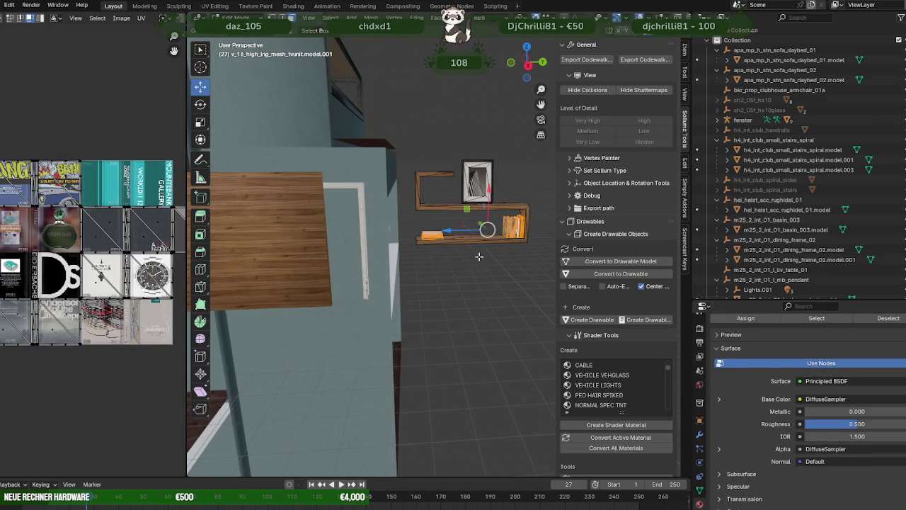
{"action": "key", "text": "shift+d"}
{"action": "key", "text": "Escape"}
{"action": "left_click_drag", "start_coordinate": [480, 256], "coordinate": [423, 238]}
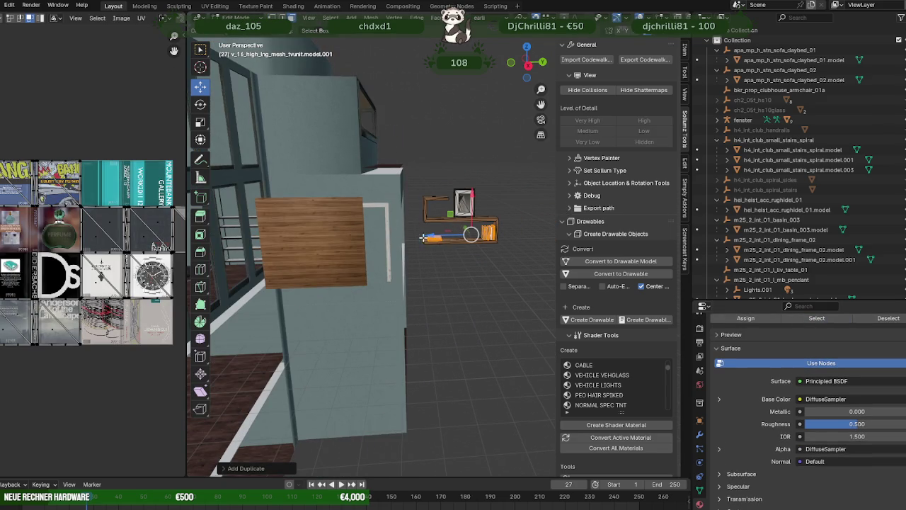
{"action": "left_click_drag", "start_coordinate": [430, 235], "coordinate": [213, 234]}
{"action": "left_click", "coordinate": [236, 226]}
{"action": "left_click_drag", "start_coordinate": [236, 225], "coordinate": [382, 294]}
{"action": "right_click", "coordinate": [383, 294]}
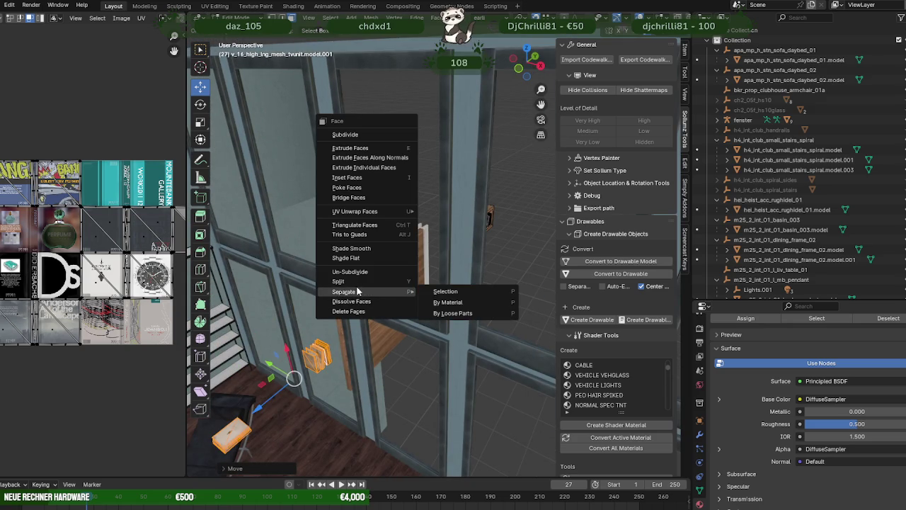
{"action": "key", "text": "ctrl+z"}
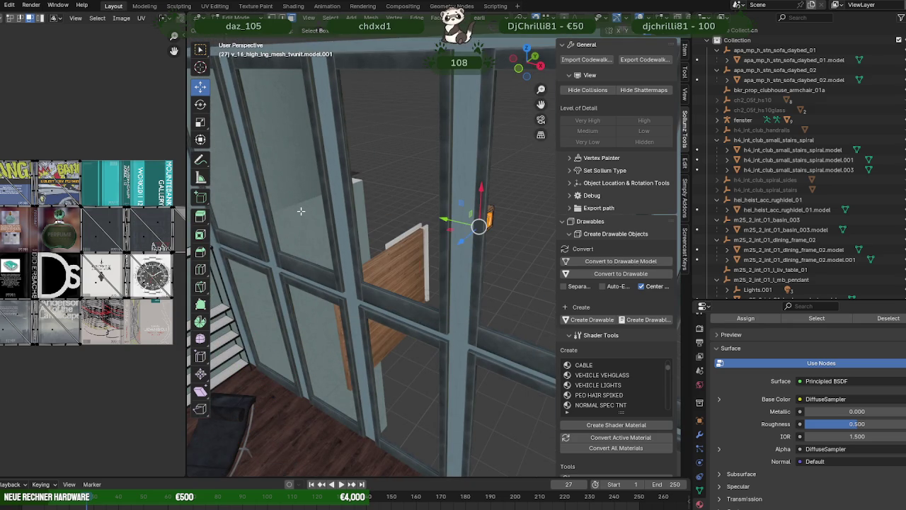
Select the books' faces by their material, move them, and separate them as a new object.
{"action": "key", "text": "KP_Decimal"}
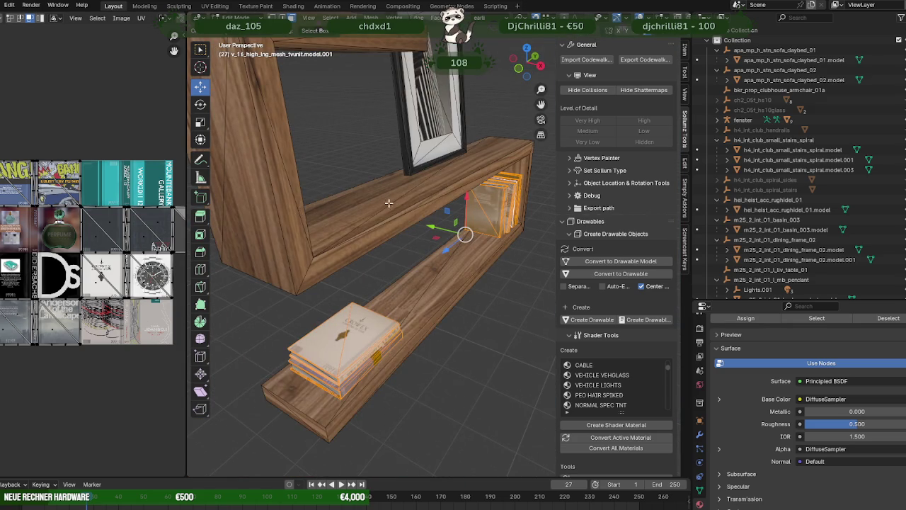
{"action": "left_click_drag", "start_coordinate": [388, 203], "coordinate": [455, 221]}
{"action": "left_click", "coordinate": [459, 176]}
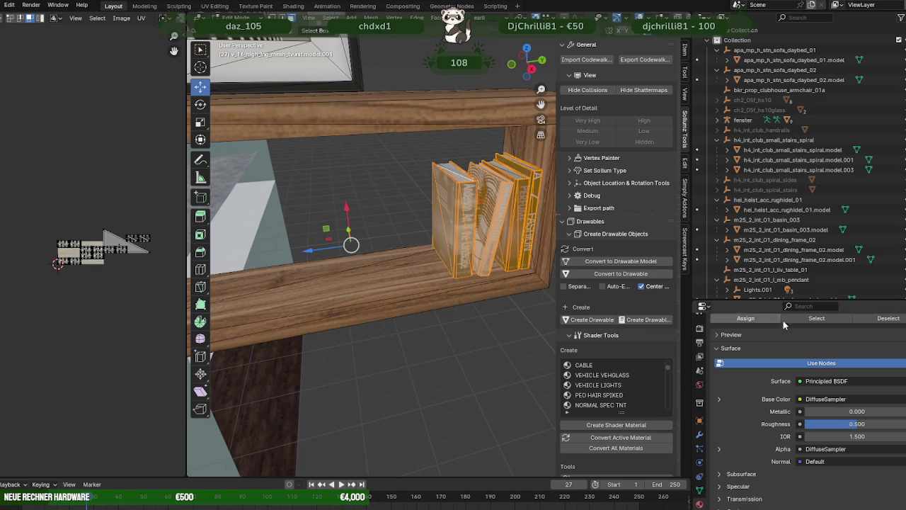
{"action": "left_click", "coordinate": [817, 318]}
{"action": "key", "text": "KP_Decimal"}
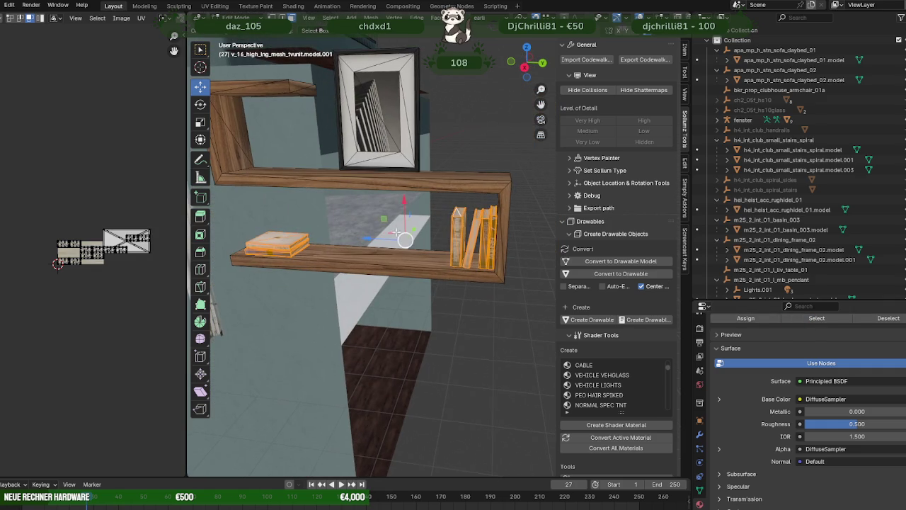
{"action": "scroll", "scroll_direction": "down", "scroll_amount": 3}
{"action": "key", "text": "g"}
{"action": "left_click", "coordinate": [235, 262]}
{"action": "right_click", "coordinate": [235, 262]}
{"action": "mouse_move", "coordinate": [191, 278]}
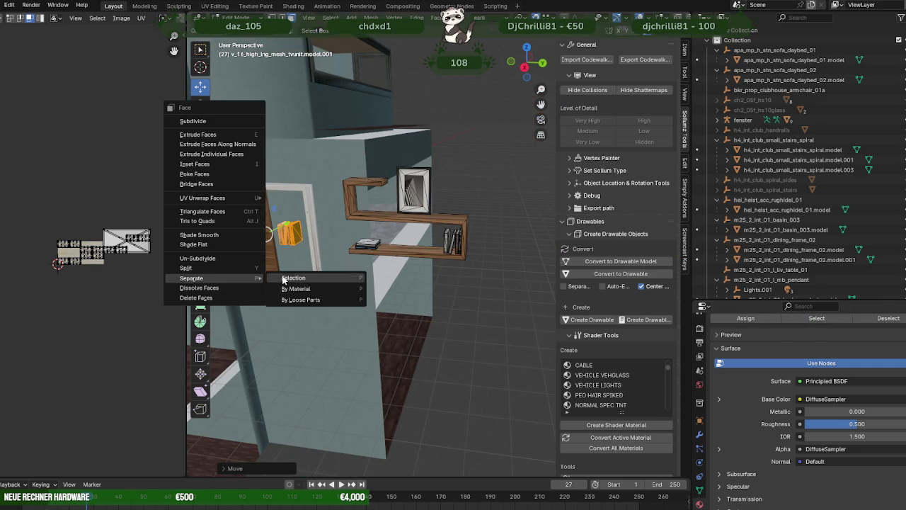
{"action": "left_click", "coordinate": [284, 280]}
{"action": "left_click_drag", "start_coordinate": [291, 236], "coordinate": [450, 254]}
Move the separated books along Y toward the standing shelf and frame them.
{"action": "scroll", "scroll_direction": "up", "scroll_amount": 3}
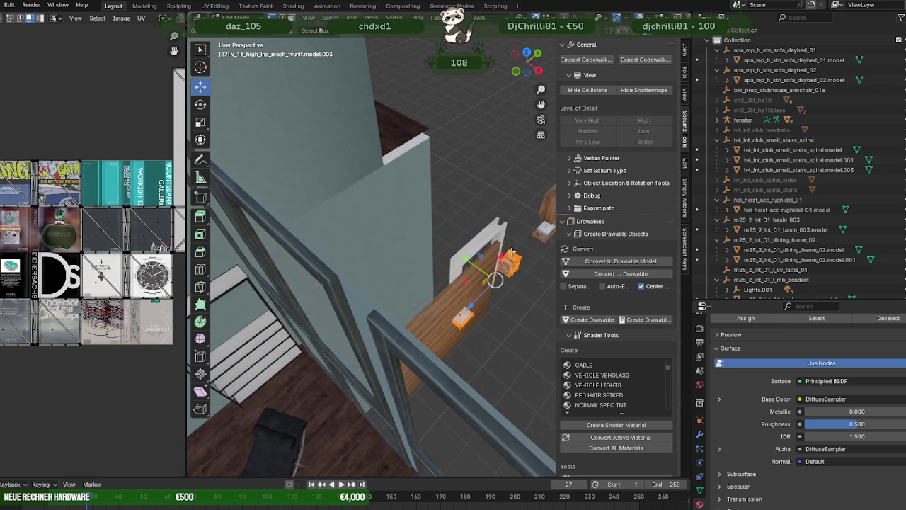
{"action": "left_click_drag", "start_coordinate": [509, 247], "coordinate": [453, 286]}
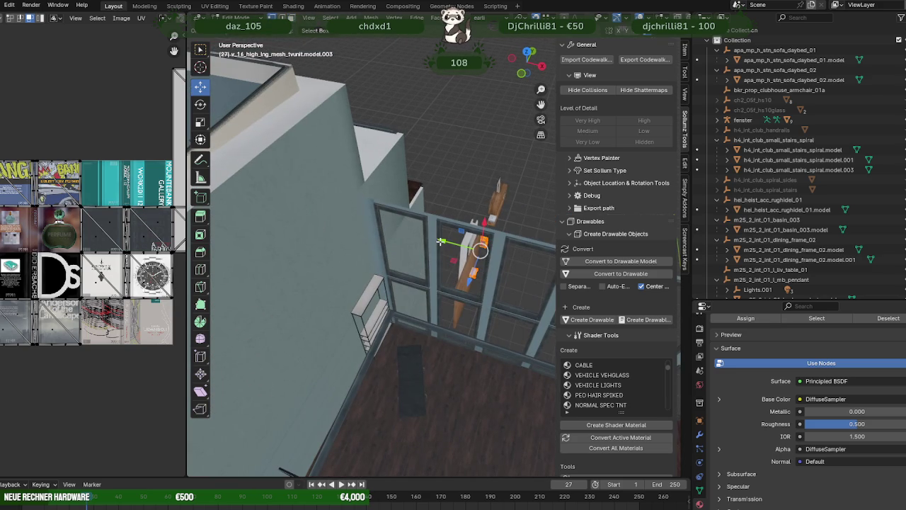
{"action": "key", "text": "y"}
{"action": "left_click", "coordinate": [377, 277]}
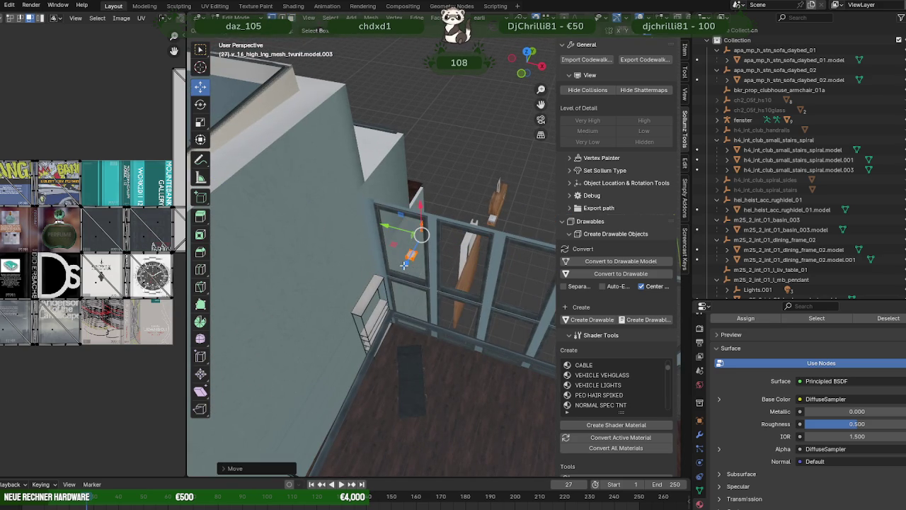
{"action": "key", "text": "KP_Decimal"}
{"action": "left_click_drag", "start_coordinate": [407, 262], "coordinate": [426, 226]}
Move the books along X down onto the standing shelf's lower board.
{"action": "key", "text": "g"}
{"action": "key", "text": "x"}
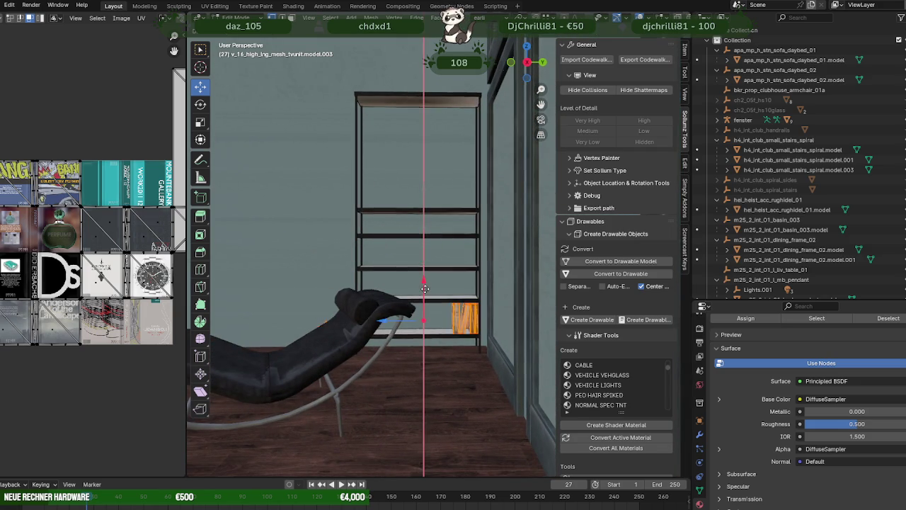
{"action": "left_click", "coordinate": [420, 288]}
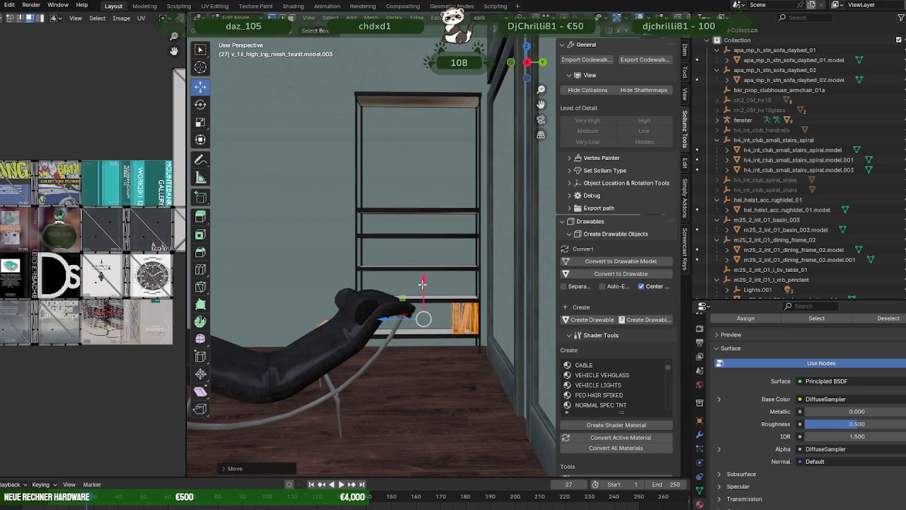
{"action": "scroll", "scroll_direction": "up", "scroll_amount": 3}
{"action": "scroll", "scroll_direction": "up", "scroll_amount": 3}
{"action": "scroll", "scroll_direction": "up", "scroll_amount": 3}
{"action": "scroll", "scroll_direction": "up", "scroll_amount": 3}
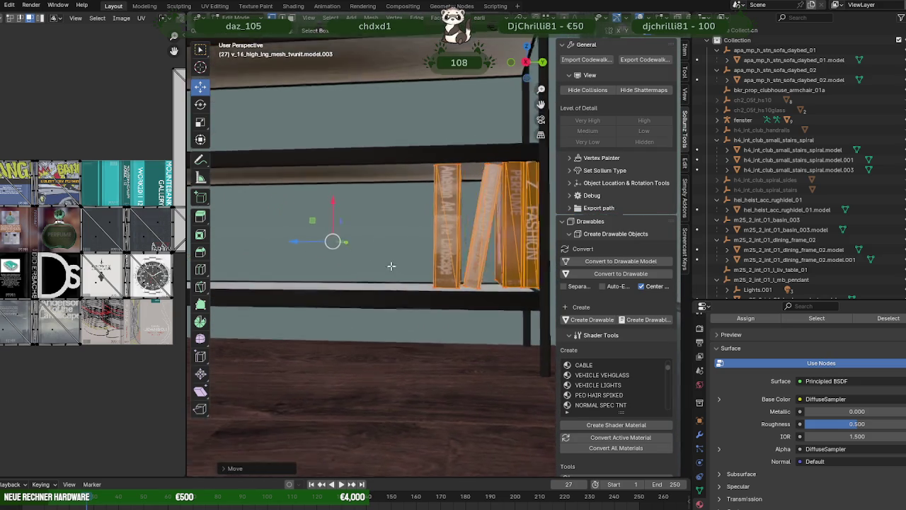
{"action": "scroll", "scroll_direction": "up", "scroll_amount": 3}
Nudge the books sideways along the board and return to Object Mode.
{"action": "key", "text": "g"}
{"action": "key", "text": "x"}
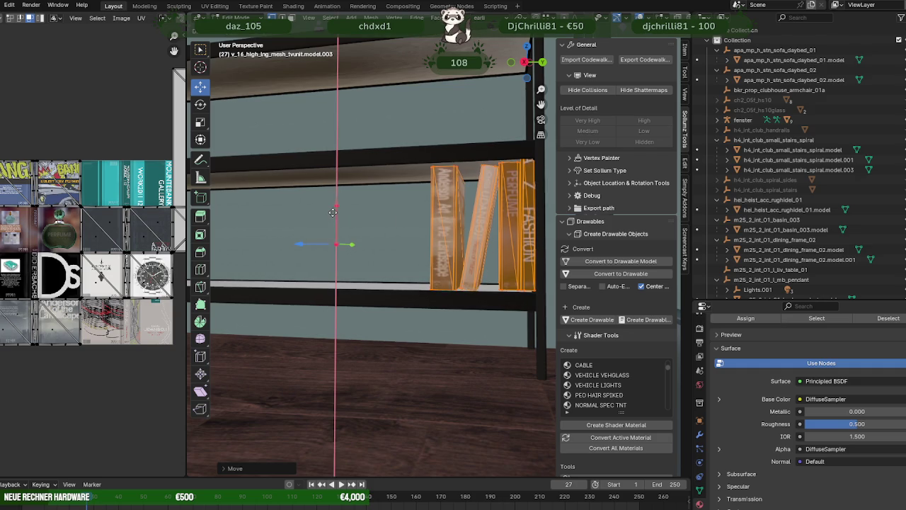
{"action": "left_click", "coordinate": [332, 213]}
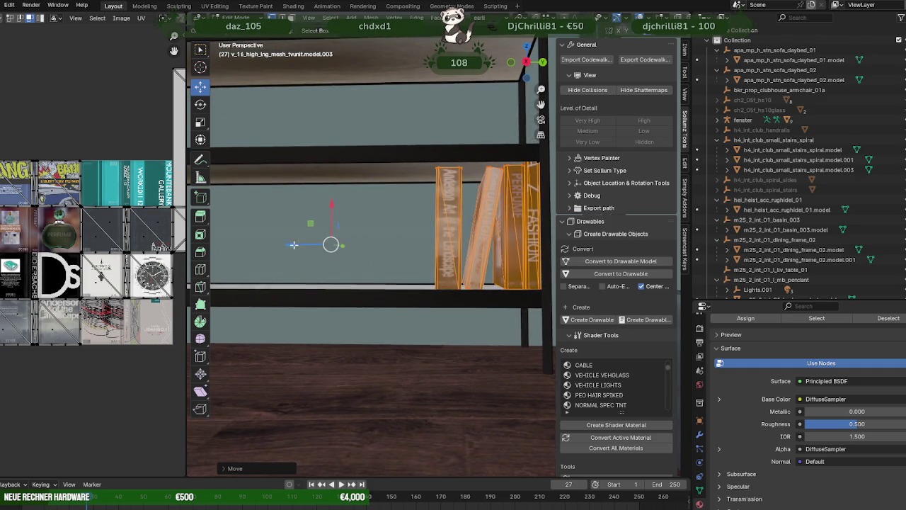
{"action": "left_click_drag", "start_coordinate": [292, 245], "coordinate": [277, 235]}
{"action": "scroll", "scroll_direction": "down", "scroll_amount": 3}
{"action": "left_click", "coordinate": [361, 191]}
{"action": "left_click", "coordinate": [362, 193]}
{"action": "left_click", "coordinate": [362, 194]}
Raise a shelf board vertically in wireframe view and lift the books up a shelf.
{"action": "key", "text": "shift+z"}
{"action": "scroll", "scroll_direction": "down", "scroll_amount": 3}
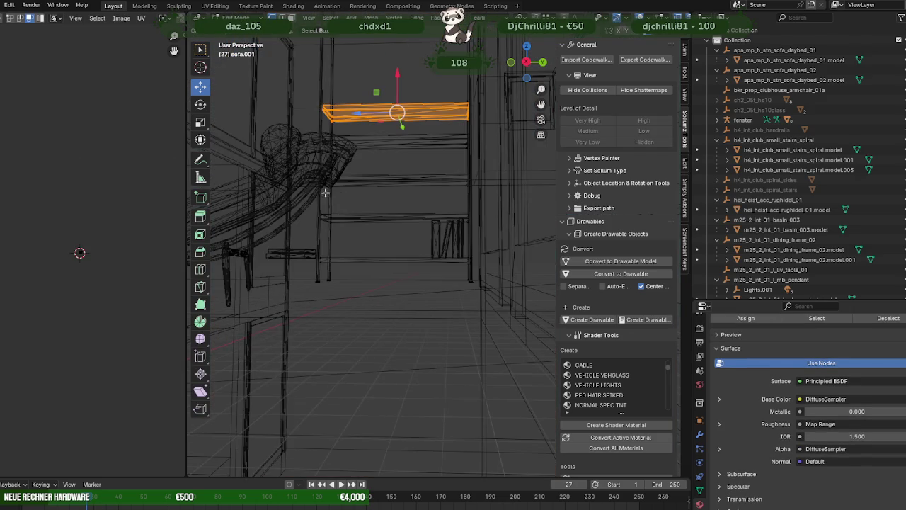
{"action": "scroll", "scroll_direction": "up", "scroll_amount": 3}
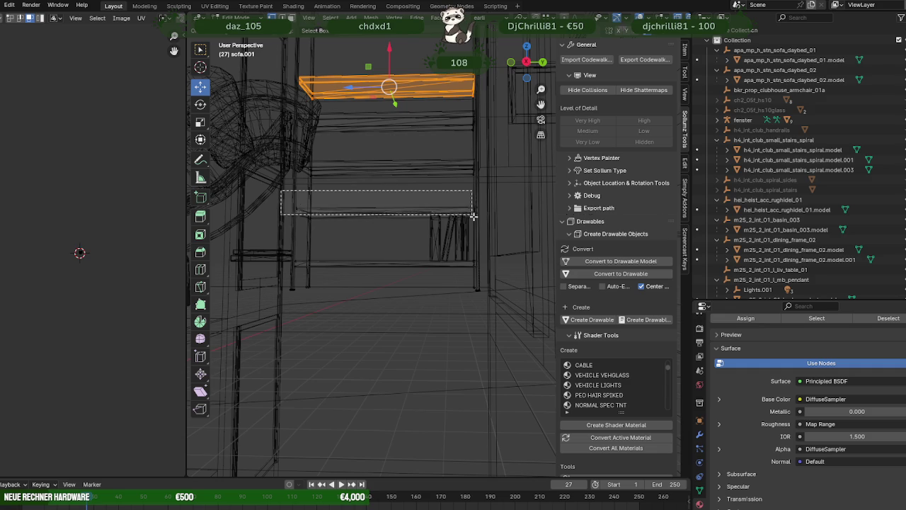
{"action": "key", "text": "g"}
{"action": "key", "text": "z"}
{"action": "left_click", "coordinate": [488, 226]}
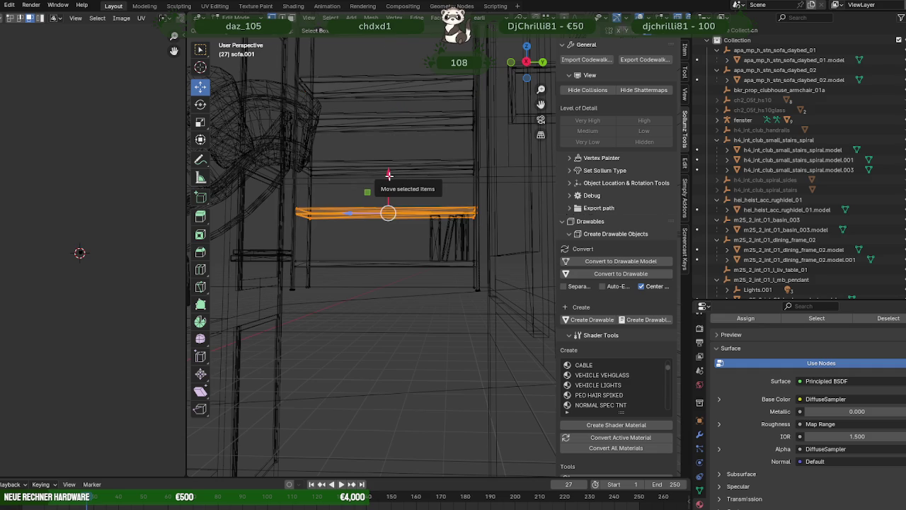
{"action": "left_click_drag", "start_coordinate": [389, 174], "coordinate": [397, 173]}
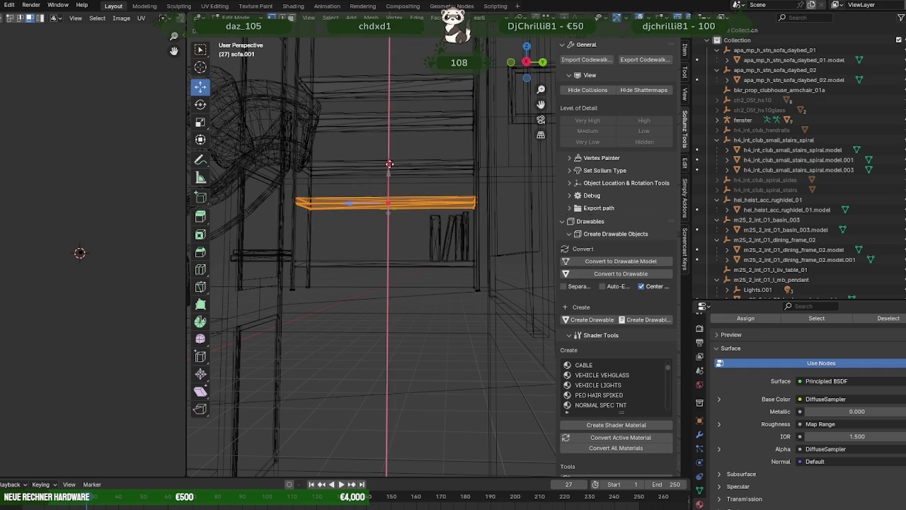
{"action": "left_click_drag", "start_coordinate": [396, 173], "coordinate": [408, 199]}
{"action": "key", "text": "shift+z"}
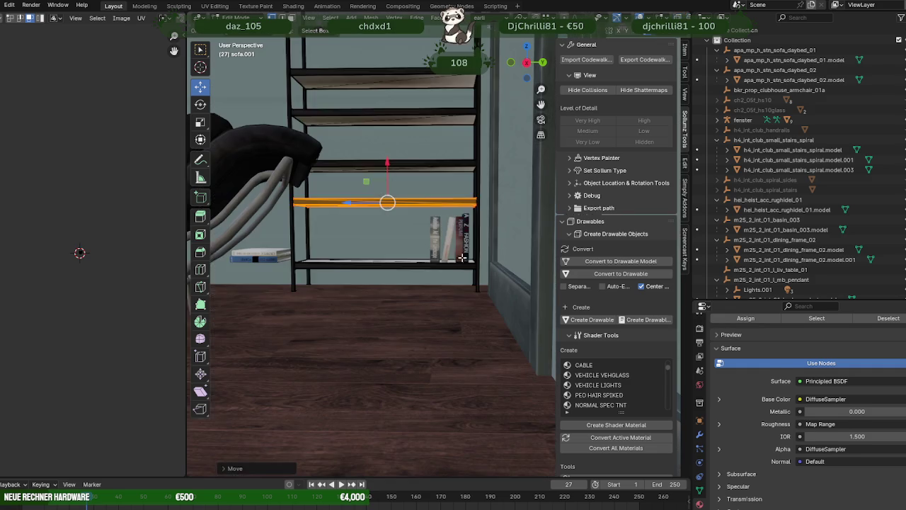
{"action": "left_click", "coordinate": [434, 224]}
{"action": "left_click", "coordinate": [439, 225]}
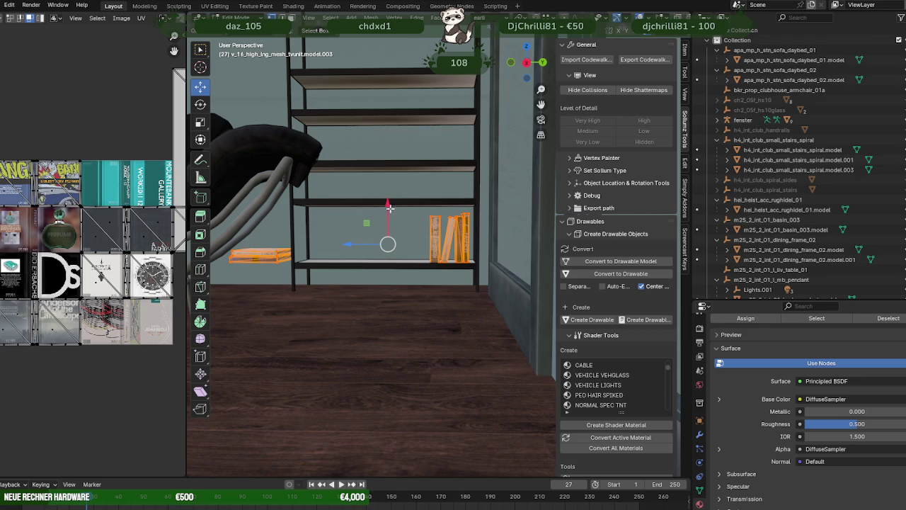
{"action": "left_click_drag", "start_coordinate": [389, 207], "coordinate": [374, 141]}
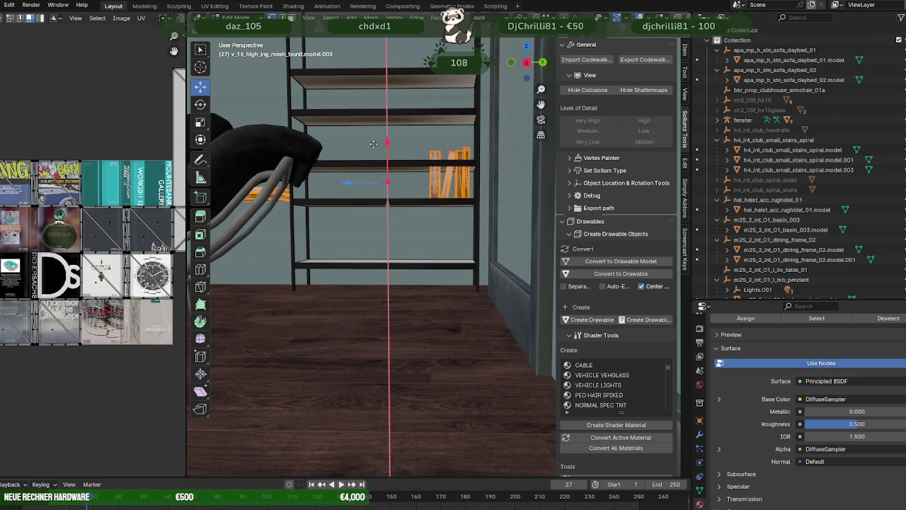
Box-select the shelf's upper board in wireframe and raise it higher.
{"action": "left_click", "coordinate": [404, 161]}
{"action": "left_click", "coordinate": [405, 161]}
{"action": "left_click", "coordinate": [406, 162]}
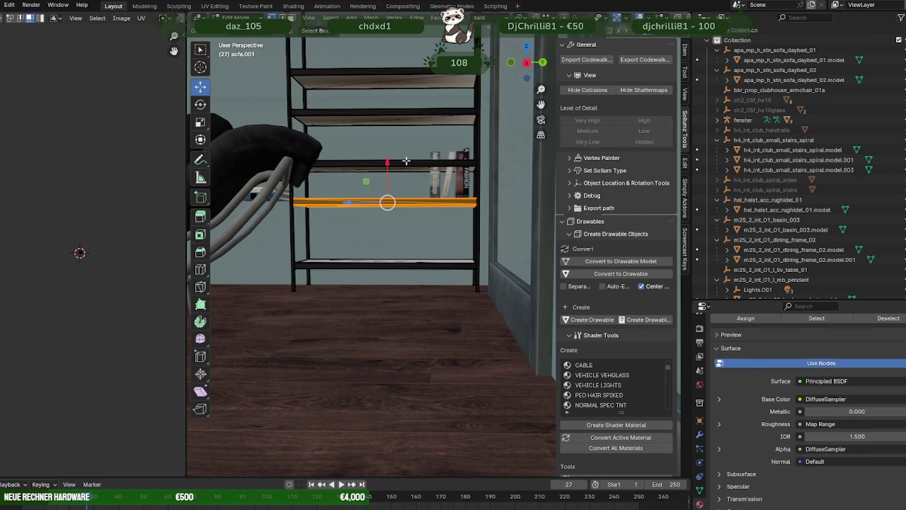
{"action": "key", "text": "shift+z"}
{"action": "left_click_drag", "start_coordinate": [259, 133], "coordinate": [496, 179]}
{"action": "key", "text": "shift+z"}
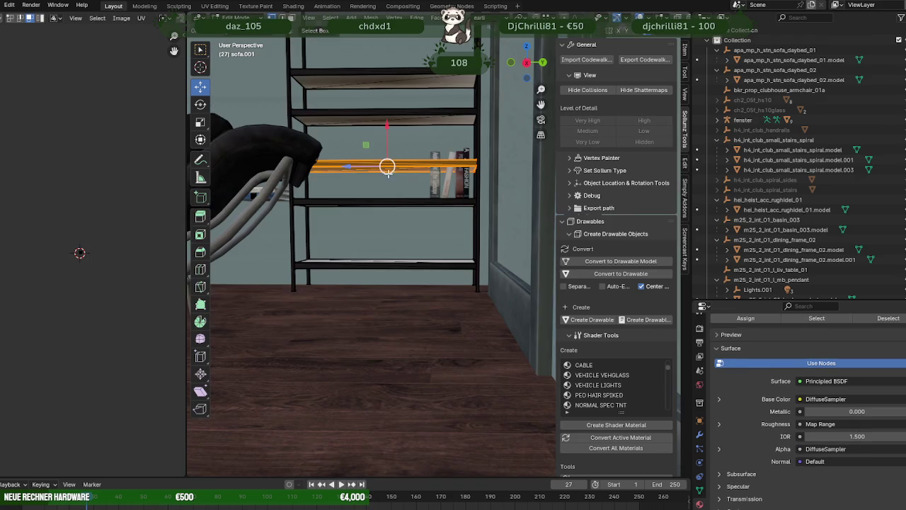
{"action": "left_click_drag", "start_coordinate": [387, 129], "coordinate": [400, 115]}
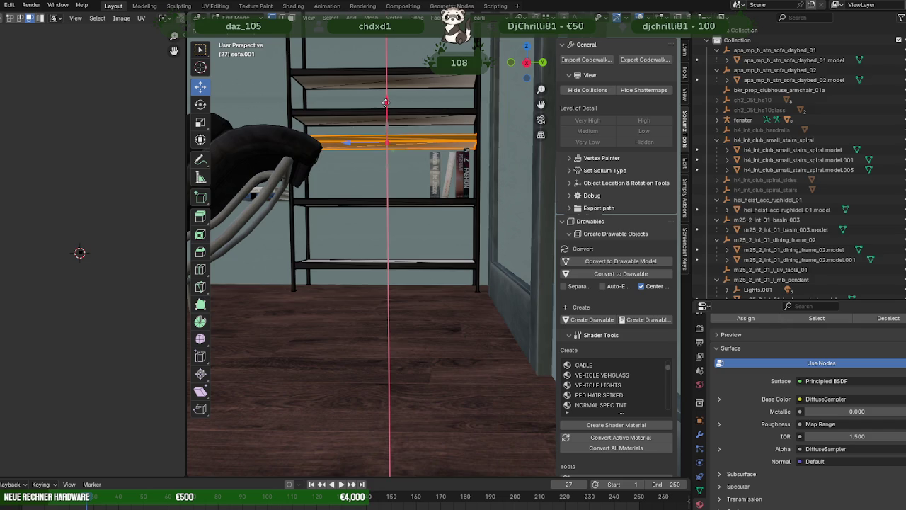
{"action": "left_click_drag", "start_coordinate": [401, 115], "coordinate": [399, 161]}
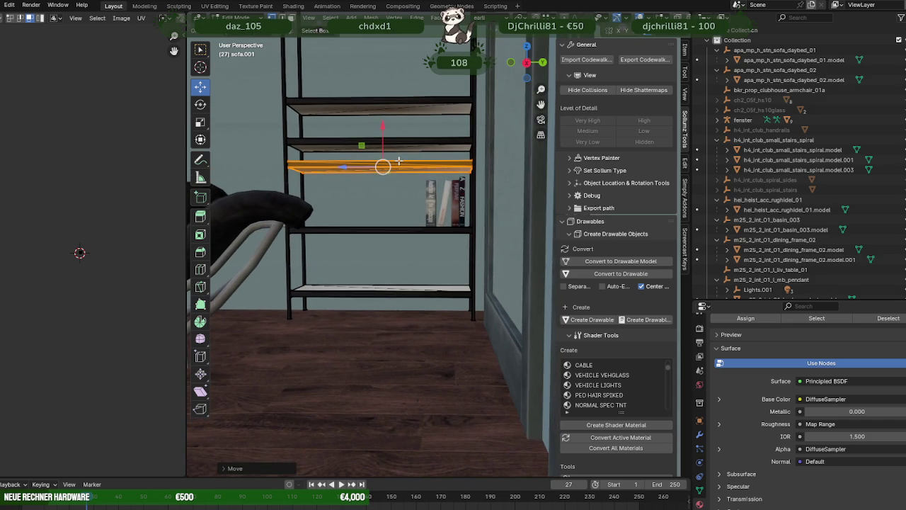
Lift the books' geometry up to the next shelf.
{"action": "key", "text": "shift+z"}
{"action": "left_click", "coordinate": [453, 198]}
{"action": "key", "text": "shift+z"}
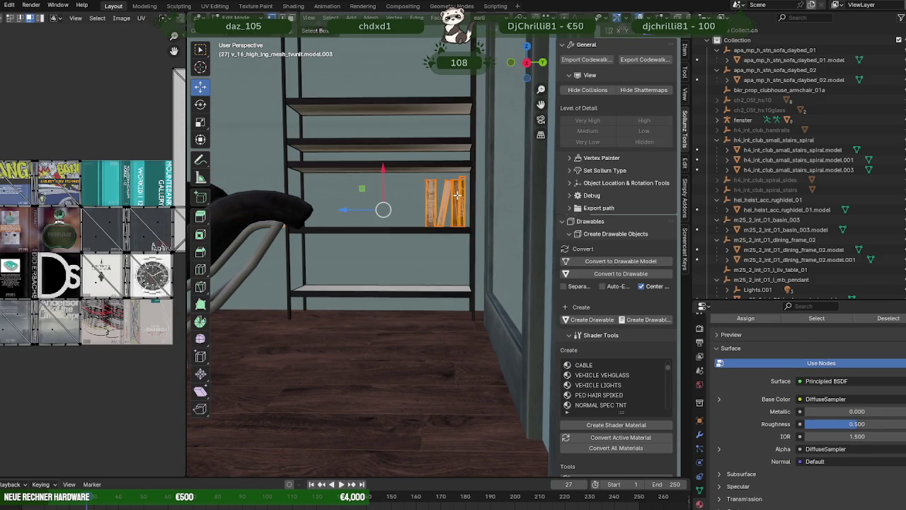
{"action": "left_click_drag", "start_coordinate": [381, 167], "coordinate": [381, 106]}
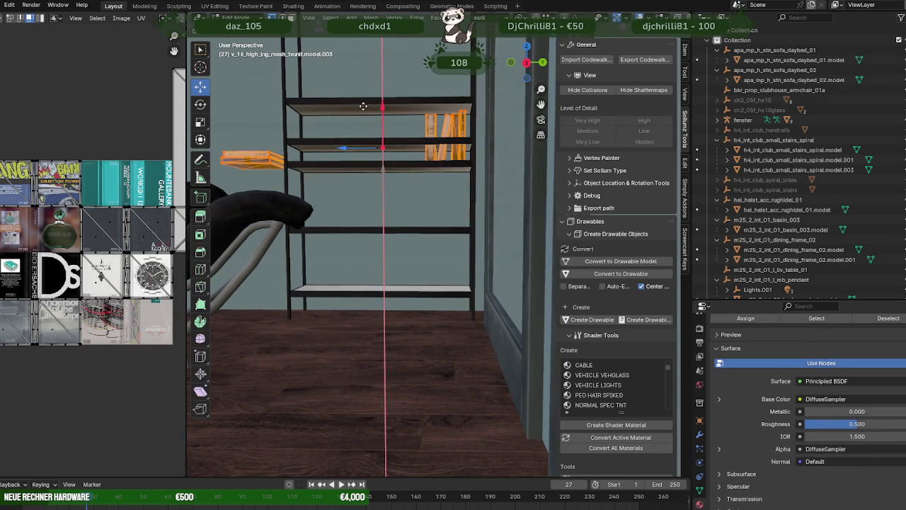
{"action": "key", "text": "Tab"}
In shelf unit sofa.001, box-select a board and raise it higher in two moves.
{"action": "left_click", "coordinate": [415, 145]}
{"action": "key", "text": "Tab"}
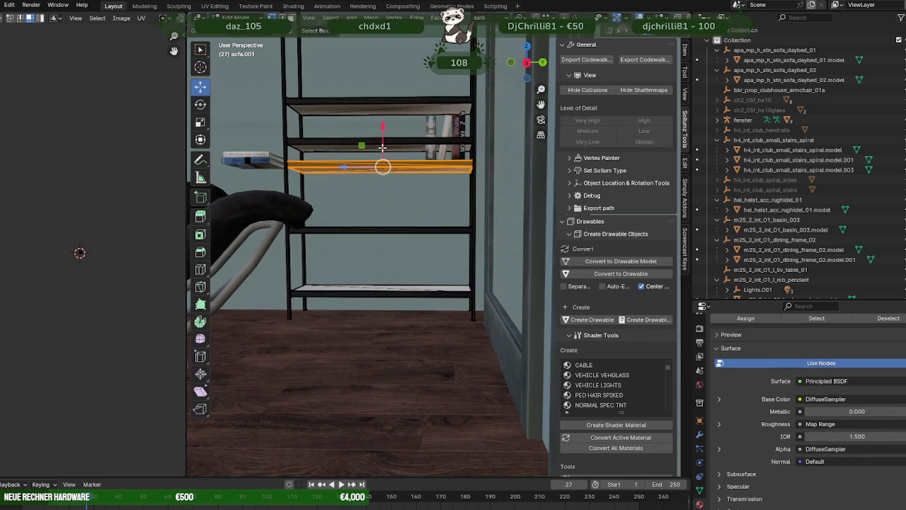
{"action": "left_click_drag", "start_coordinate": [396, 163], "coordinate": [382, 154]}
{"action": "key", "text": "shift+z"}
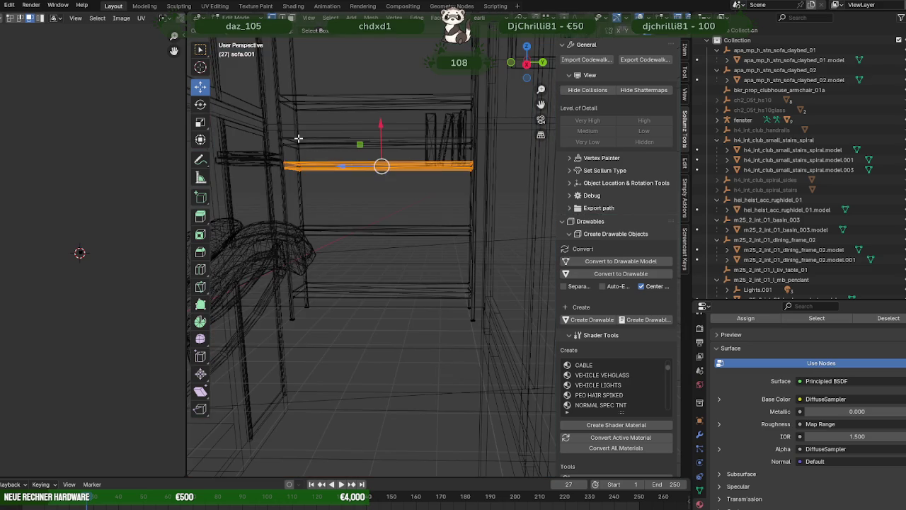
{"action": "left_click_drag", "start_coordinate": [274, 124], "coordinate": [486, 154]}
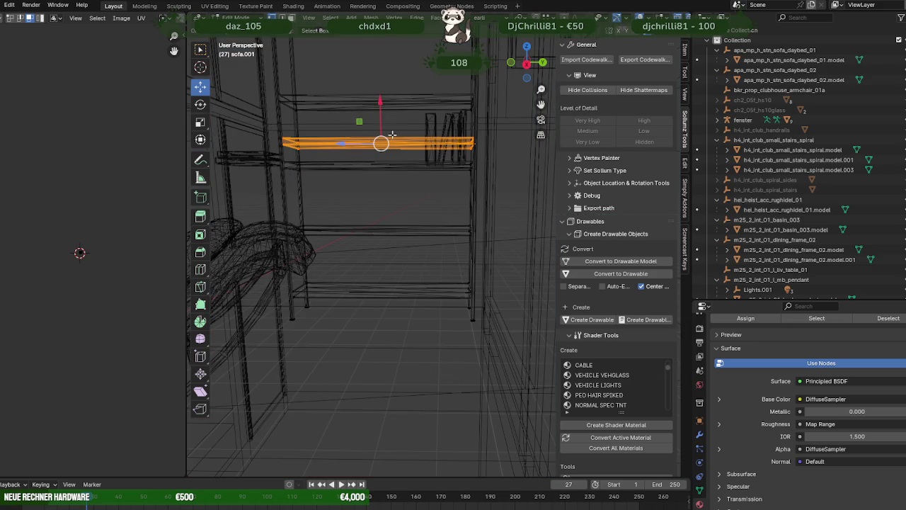
{"action": "left_click_drag", "start_coordinate": [381, 113], "coordinate": [383, 43]}
{"action": "left_click_drag", "start_coordinate": [389, 106], "coordinate": [403, 173]}
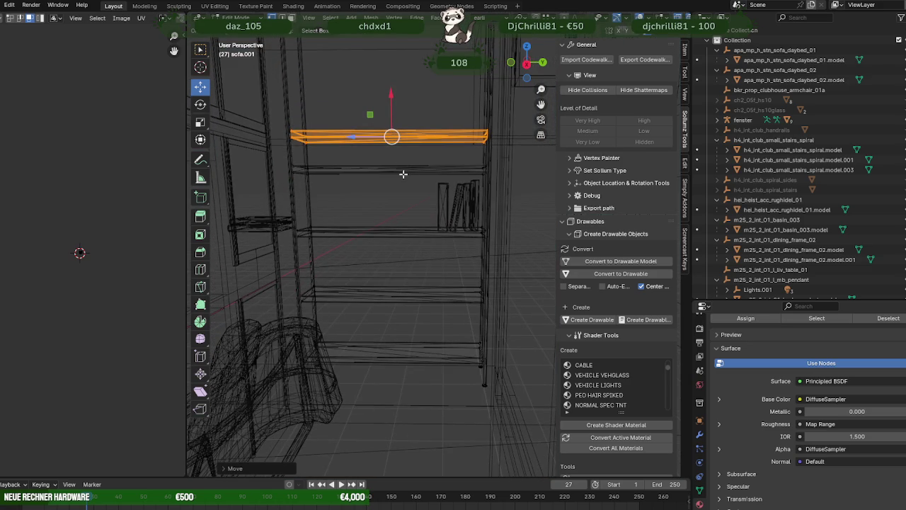
{"action": "left_click_drag", "start_coordinate": [390, 101], "coordinate": [390, 61]}
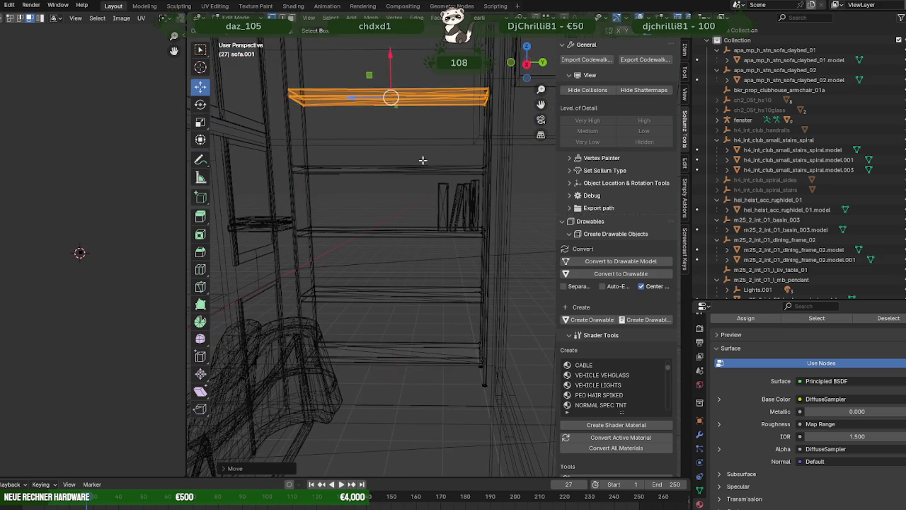
{"action": "key", "text": "Tab"}
Lift the books and box upward and return to solid shading.
{"action": "left_click", "coordinate": [442, 191]}
{"action": "key", "text": "Tab"}
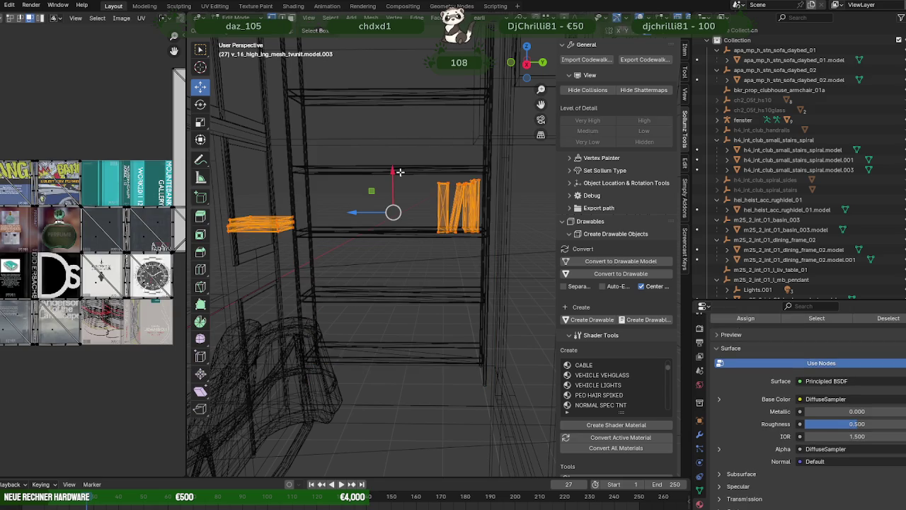
{"action": "left_click_drag", "start_coordinate": [400, 172], "coordinate": [395, 139]}
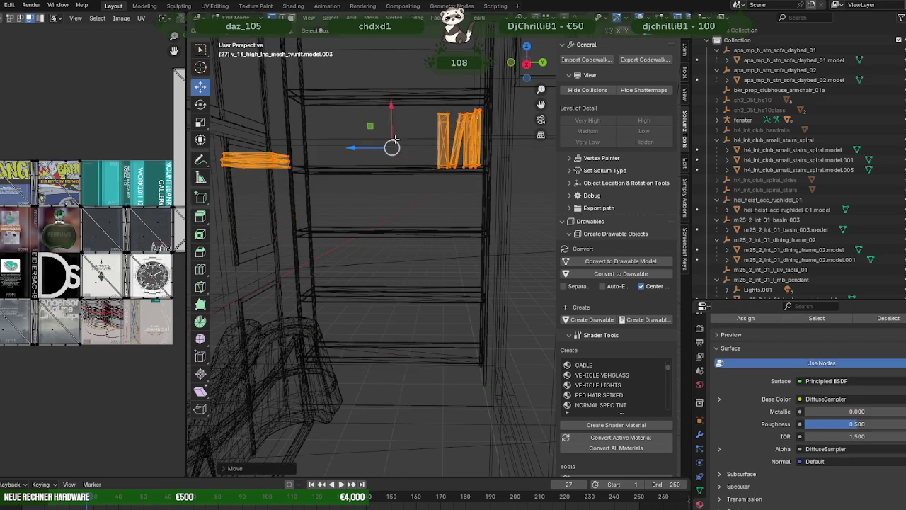
{"action": "left_click_drag", "start_coordinate": [395, 139], "coordinate": [397, 170]}
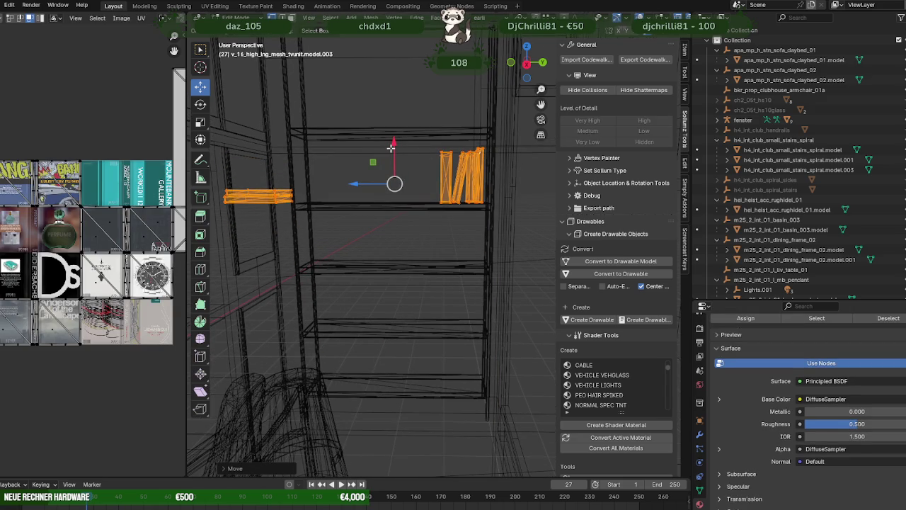
{"action": "key", "text": "Tab"}
{"action": "key", "text": "shift+z"}
Raise another shelf board vertically and lift the books onto the upper shelf.
{"action": "left_click_drag", "start_coordinate": [397, 156], "coordinate": [415, 150]}
{"action": "left_click", "coordinate": [417, 167]}
{"action": "key", "text": "Tab"}
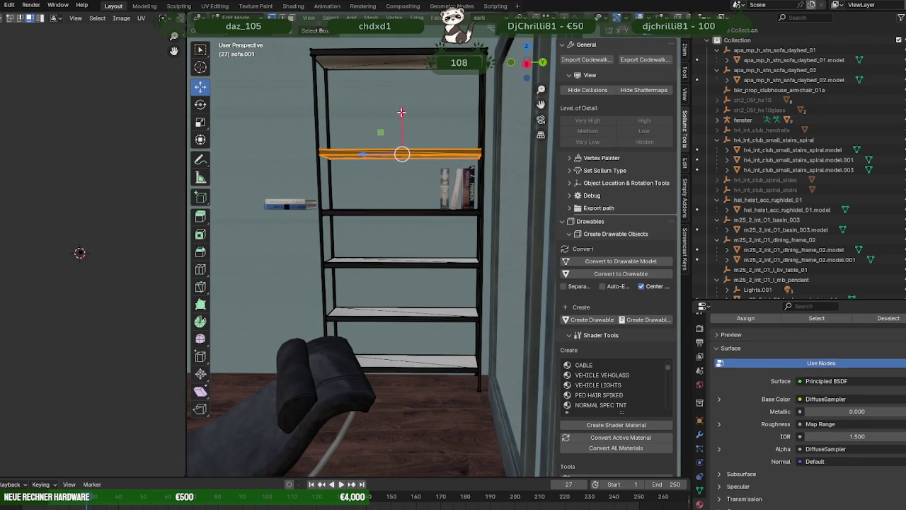
{"action": "left_click_drag", "start_coordinate": [402, 113], "coordinate": [403, 154]}
{"action": "left_click_drag", "start_coordinate": [403, 154], "coordinate": [403, 223]}
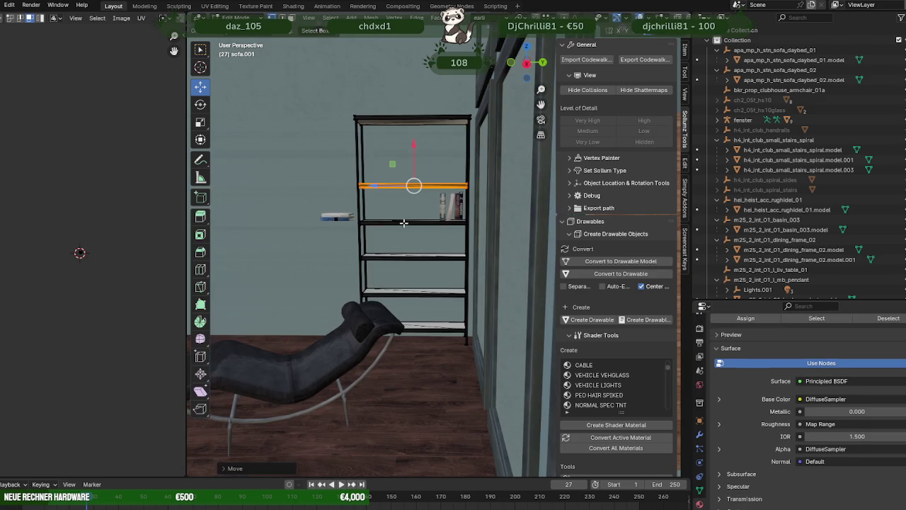
{"action": "key", "text": "Tab"}
{"action": "left_click", "coordinate": [457, 209]}
{"action": "left_click_drag", "start_coordinate": [413, 167], "coordinate": [408, 135]}
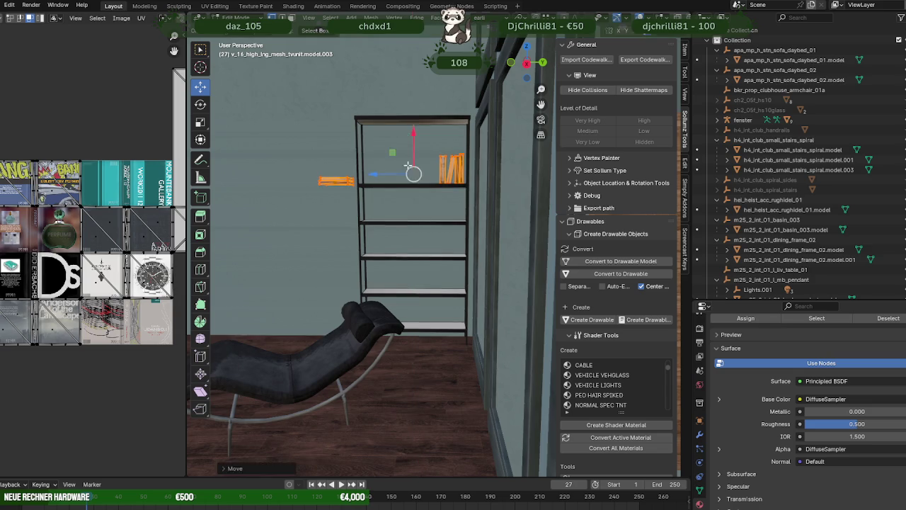
Duplicate the shelf board beneath the books and place the copy higher on Z.
{"action": "left_click", "coordinate": [419, 184]}
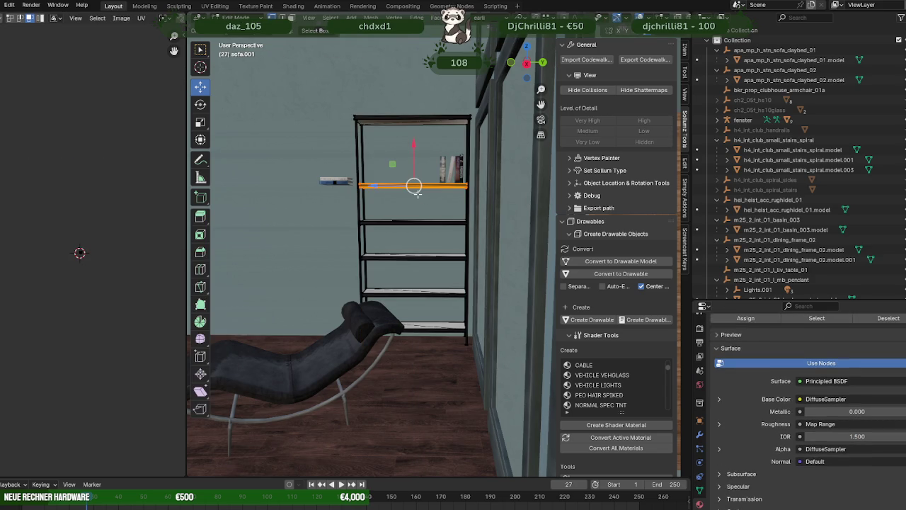
{"action": "key", "text": "shift+d"}
{"action": "key", "text": "z"}
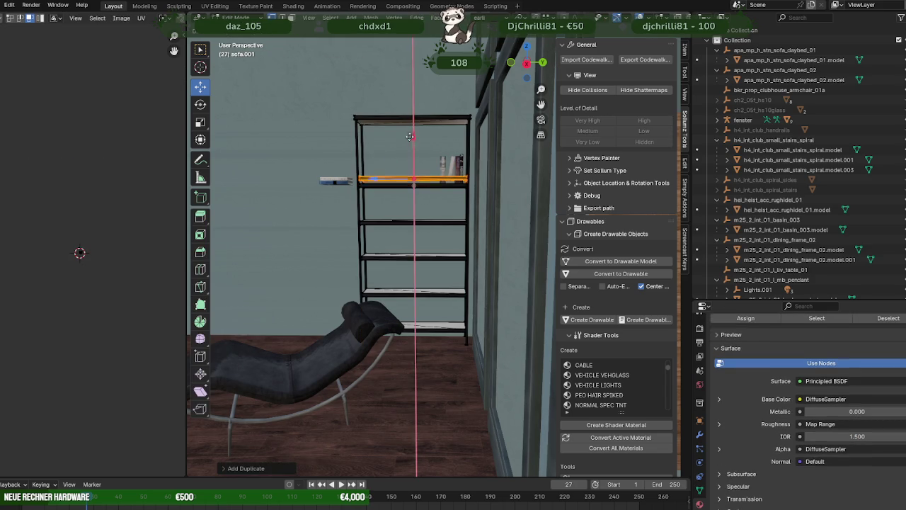
{"action": "left_click", "coordinate": [400, 109]}
Move the books up one shelf compartment.
{"action": "left_click", "coordinate": [439, 170]}
{"action": "left_click", "coordinate": [439, 170]}
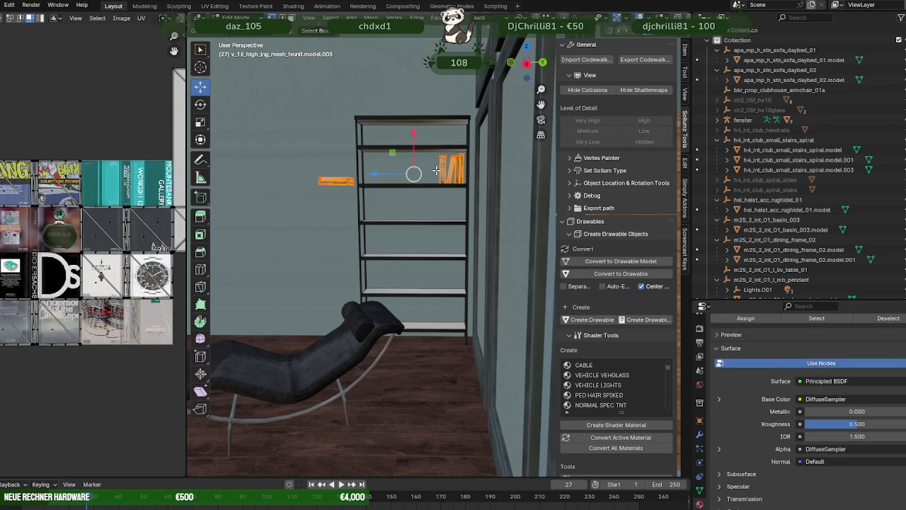
{"action": "left_click_drag", "start_coordinate": [413, 139], "coordinate": [411, 102]}
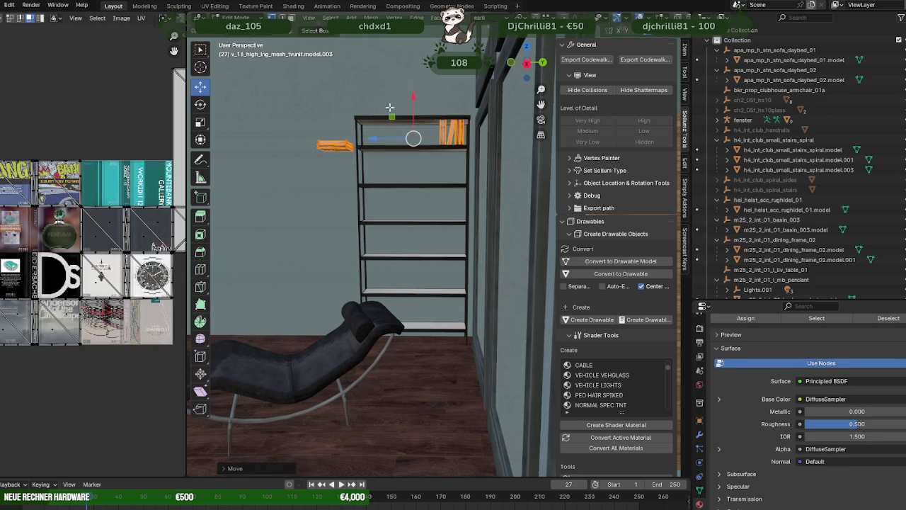
{"action": "left_click_drag", "start_coordinate": [415, 145], "coordinate": [424, 179]}
{"action": "scroll", "scroll_direction": "up", "scroll_amount": 3}
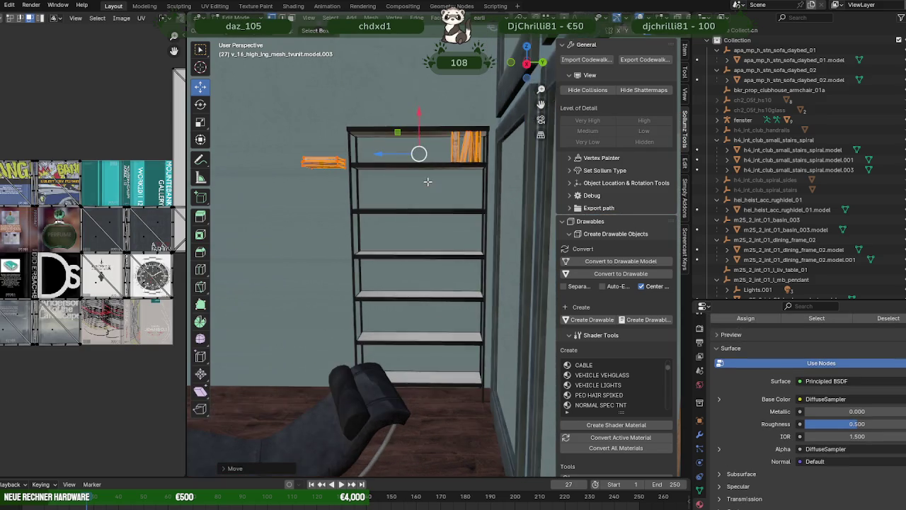
{"action": "left_click_drag", "start_coordinate": [459, 202], "coordinate": [440, 190]}
{"action": "key", "text": "Tab"}
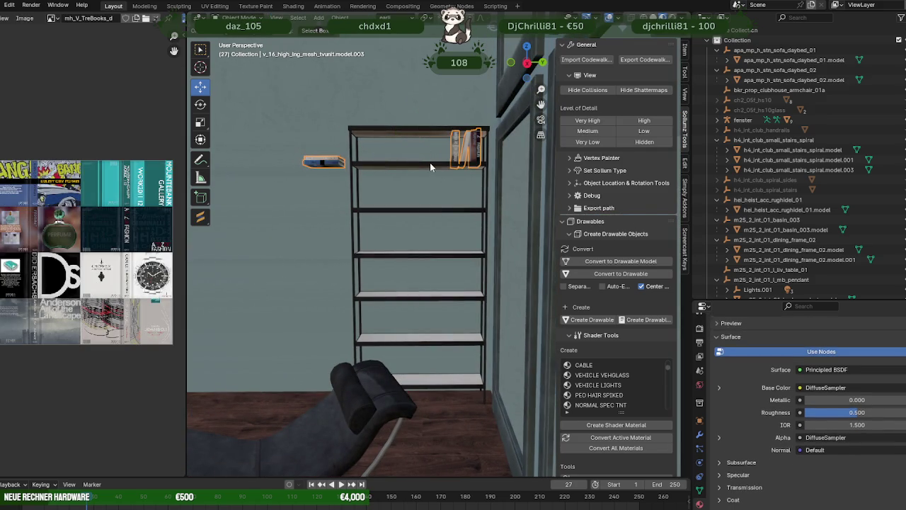
Box-select the shelf's top plank with X-ray wireframe display on.
{"action": "left_click", "coordinate": [432, 170]}
{"action": "key", "text": "Tab"}
{"action": "left_click", "coordinate": [431, 165]}
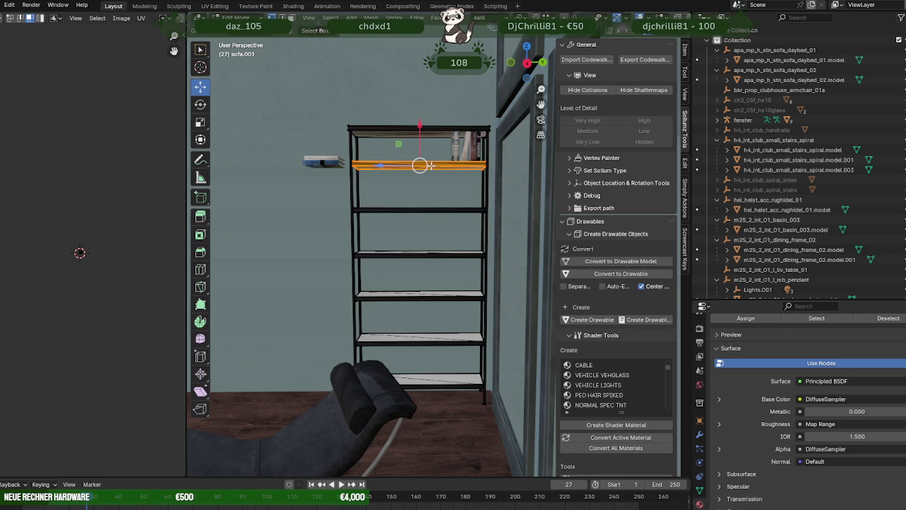
{"action": "key", "text": "Tab"}
{"action": "key", "text": "Tab"}
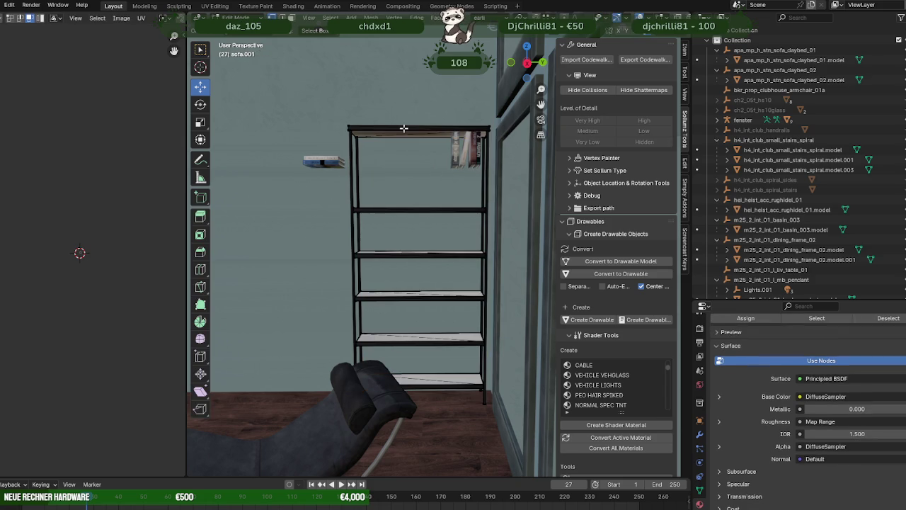
{"action": "key", "text": "shift+z"}
{"action": "left_click_drag", "start_coordinate": [323, 109], "coordinate": [502, 152]}
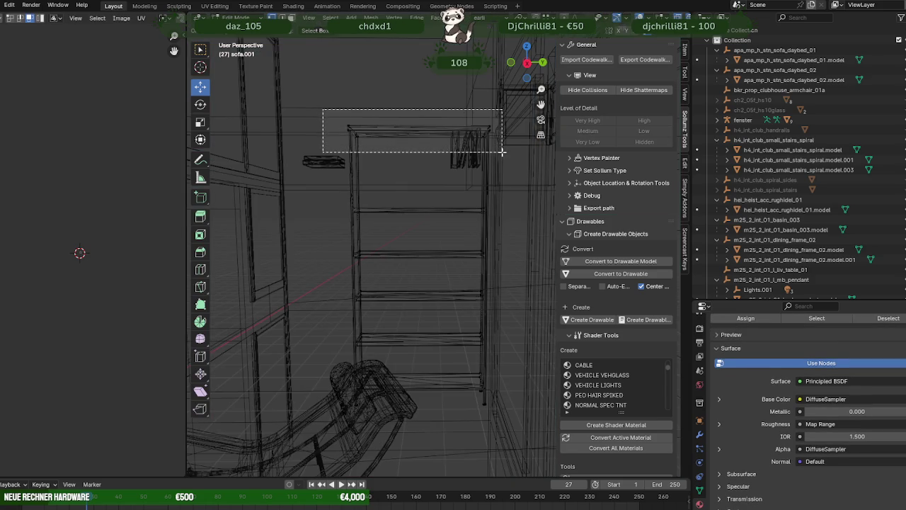
Slide the shelf's top plank along the X axis into its new position.
{"action": "key", "text": "shift+z"}
{"action": "left_click_drag", "start_coordinate": [419, 103], "coordinate": [418, 161]}
{"action": "left_click", "coordinate": [454, 137]}
{"action": "left_click_drag", "start_coordinate": [418, 161], "coordinate": [431, 179]}
{"action": "scroll", "scroll_direction": "down", "scroll_amount": 3}
Duplicate the black shelf unit and drop the copy to the left of the original.
{"action": "key", "text": "Tab"}
{"action": "scroll", "scroll_direction": "up", "scroll_amount": 3}
{"action": "left_click", "coordinate": [428, 226]}
{"action": "key", "text": "Tab"}
{"action": "scroll", "scroll_direction": "down", "scroll_amount": 3}
{"action": "left_click_drag", "start_coordinate": [429, 235], "coordinate": [397, 263]}
{"action": "key", "text": "shift+d"}
{"action": "key", "text": "z"}
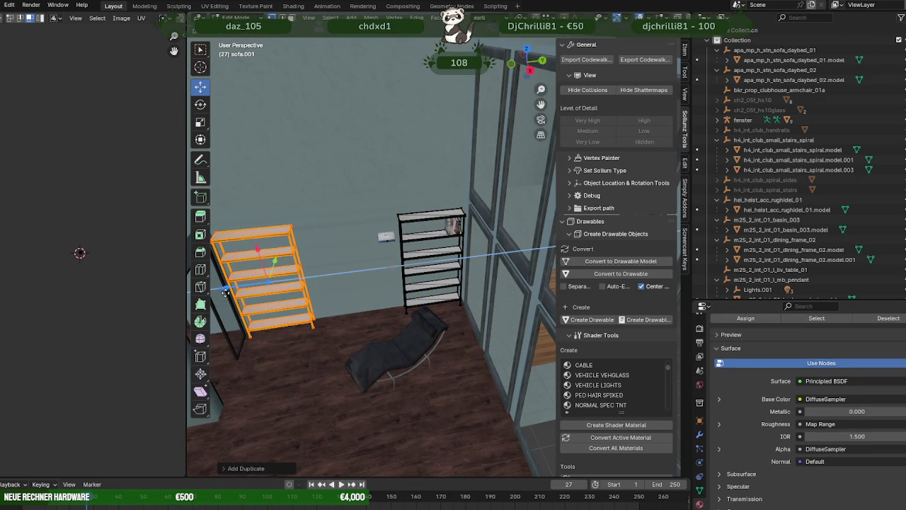
{"action": "left_click", "coordinate": [225, 293]}
Adjust the shelf copy's position along the Z axis.
{"action": "left_click_drag", "start_coordinate": [310, 287], "coordinate": [379, 277]}
{"action": "key", "text": "g"}
{"action": "key", "text": "z"}
{"action": "left_click", "coordinate": [293, 264]}
Box-select the original black shelf and slide it along the wall.
{"action": "left_click_drag", "start_coordinate": [290, 280], "coordinate": [430, 150]}
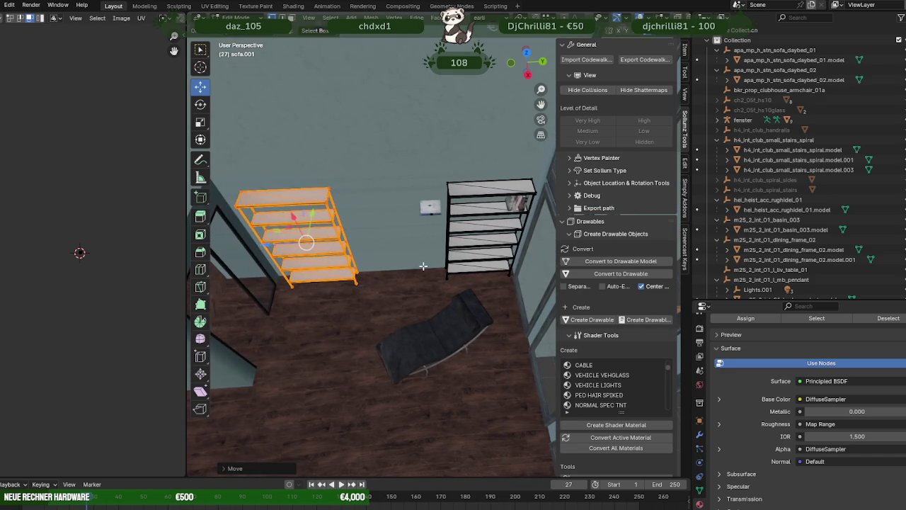
{"action": "key", "text": "shift+z"}
{"action": "left_click_drag", "start_coordinate": [408, 143], "coordinate": [548, 297]}
{"action": "key", "text": "shift+z"}
{"action": "left_click_drag", "start_coordinate": [448, 236], "coordinate": [437, 243]}
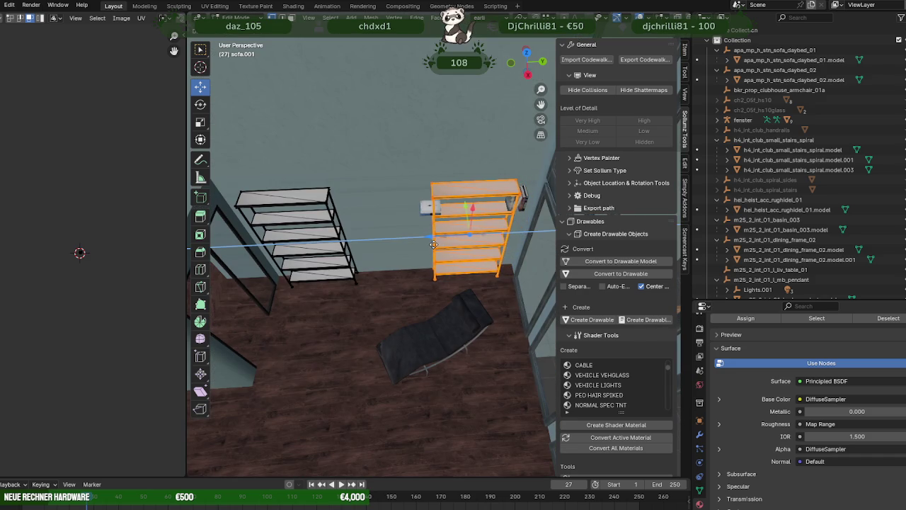
{"action": "left_click_drag", "start_coordinate": [433, 245], "coordinate": [432, 245]}
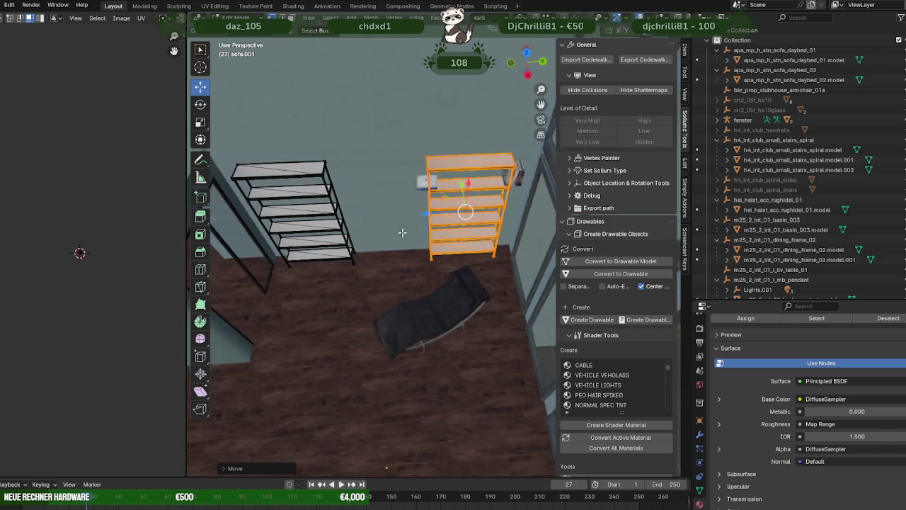
{"action": "left_click_drag", "start_coordinate": [433, 245], "coordinate": [405, 178]}
{"action": "left_click_drag", "start_coordinate": [416, 175], "coordinate": [351, 176]}
Duplicate the shelf again and place the third copy between the other two.
{"action": "key", "text": "shift+d"}
{"action": "right_click", "coordinate": [422, 170]}
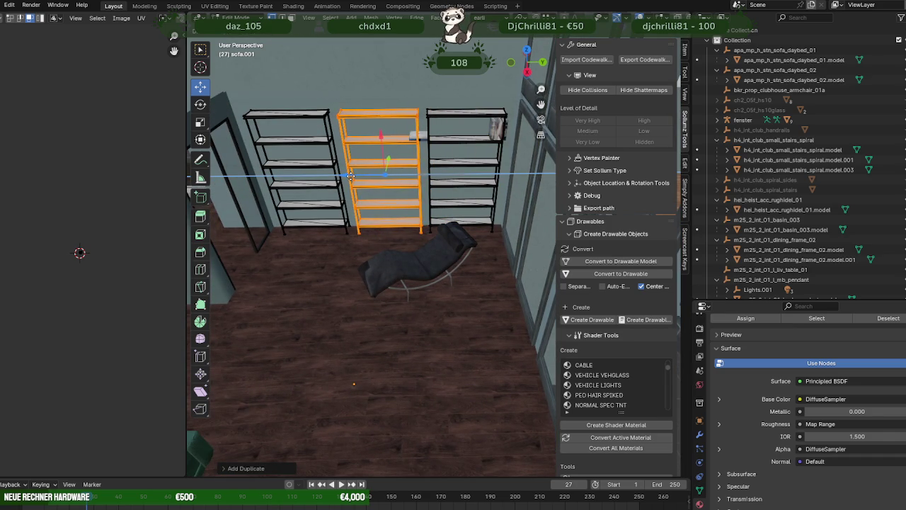
{"action": "left_click_drag", "start_coordinate": [351, 175], "coordinate": [350, 175]}
{"action": "left_click_drag", "start_coordinate": [351, 176], "coordinate": [282, 196]}
{"action": "scroll", "scroll_direction": "up", "scroll_amount": 3}
{"action": "scroll", "scroll_direction": "up", "scroll_amount": 3}
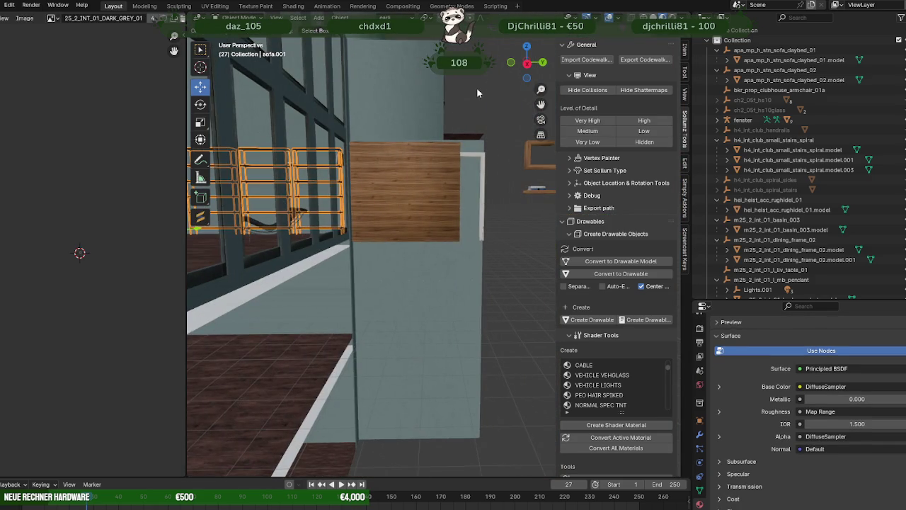
Move the doorway partition's right edge to the left along Y.
{"action": "scroll", "scroll_direction": "up", "scroll_amount": 3}
{"action": "left_click_drag", "start_coordinate": [331, 211], "coordinate": [360, 206]}
{"action": "scroll", "scroll_direction": "up", "scroll_amount": 3}
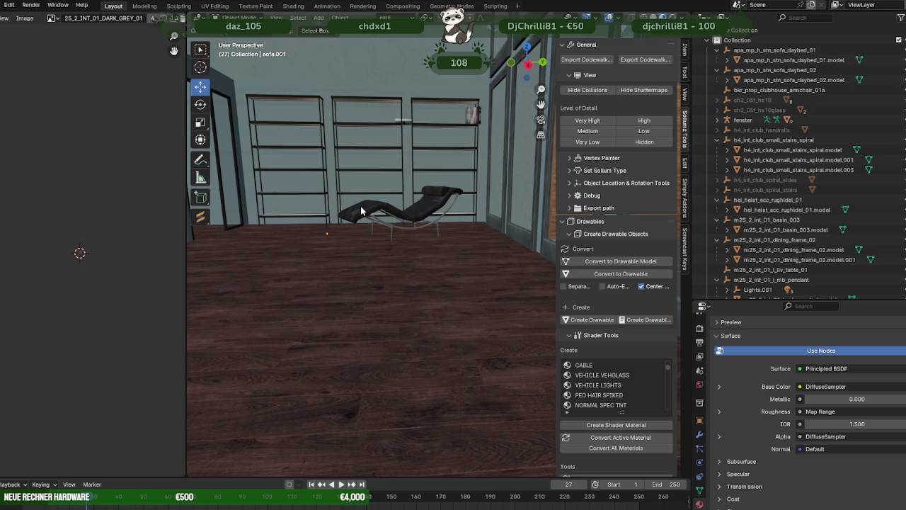
{"action": "left_click_drag", "start_coordinate": [360, 206], "coordinate": [414, 263]}
{"action": "scroll", "scroll_direction": "up", "scroll_amount": 3}
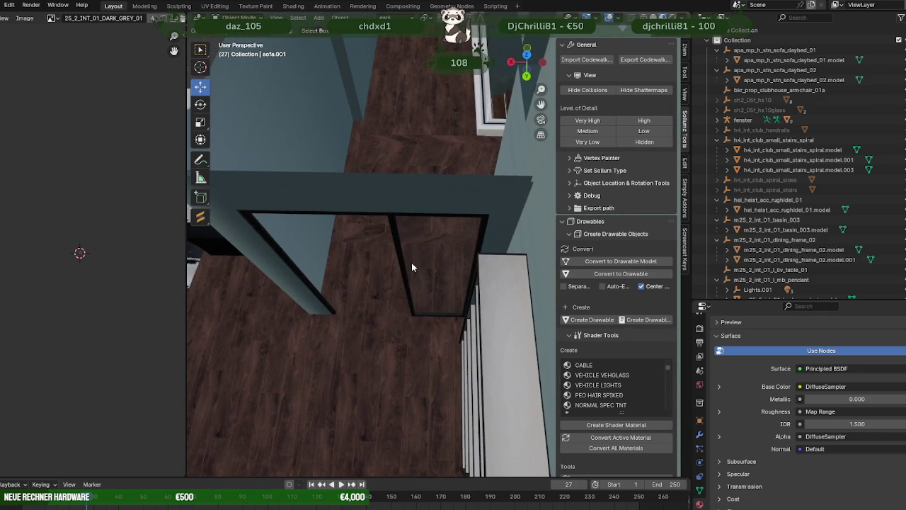
{"action": "left_click", "coordinate": [414, 262]}
{"action": "key", "text": "Tab"}
{"action": "key", "text": "alt+z"}
{"action": "left_click_drag", "start_coordinate": [447, 191], "coordinate": [507, 392]}
{"action": "key", "text": "alt+z"}
{"action": "left_click_drag", "start_coordinate": [484, 285], "coordinate": [497, 234]}
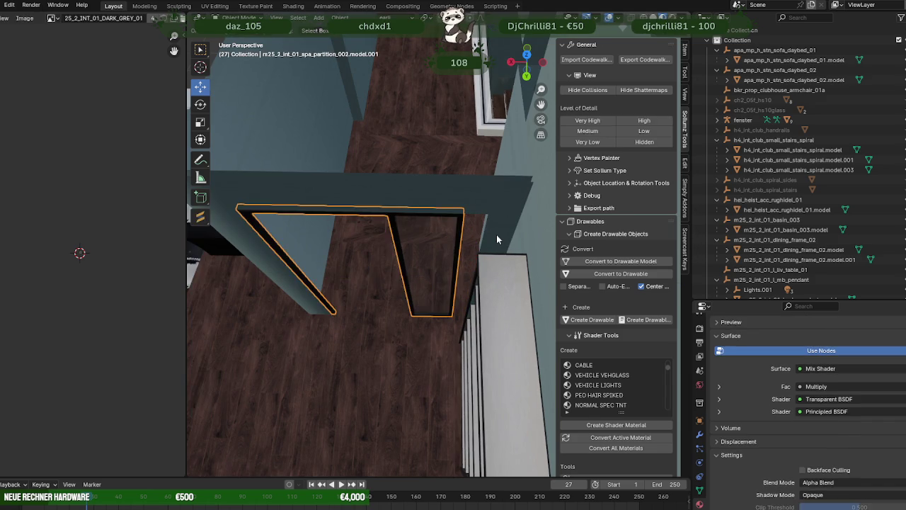
{"action": "key", "text": "Tab"}
Shift the adjoining 'wand' wall piece to the left along X.
{"action": "left_click", "coordinate": [497, 233]}
{"action": "key", "text": "alt+z"}
{"action": "left_click_drag", "start_coordinate": [480, 207], "coordinate": [431, 237]}
{"action": "left_click_drag", "start_coordinate": [455, 240], "coordinate": [435, 239]}
{"action": "key", "text": "alt+z"}
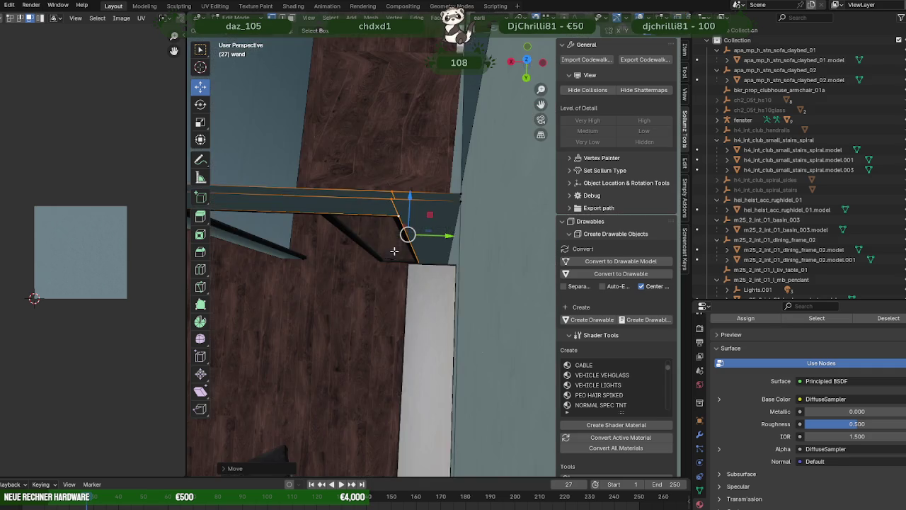
{"action": "key", "text": "Tab"}
{"action": "left_click_drag", "start_coordinate": [385, 307], "coordinate": [391, 336]}
{"action": "left_click_drag", "start_coordinate": [413, 291], "coordinate": [407, 193]}
{"action": "left_click", "coordinate": [406, 192]}
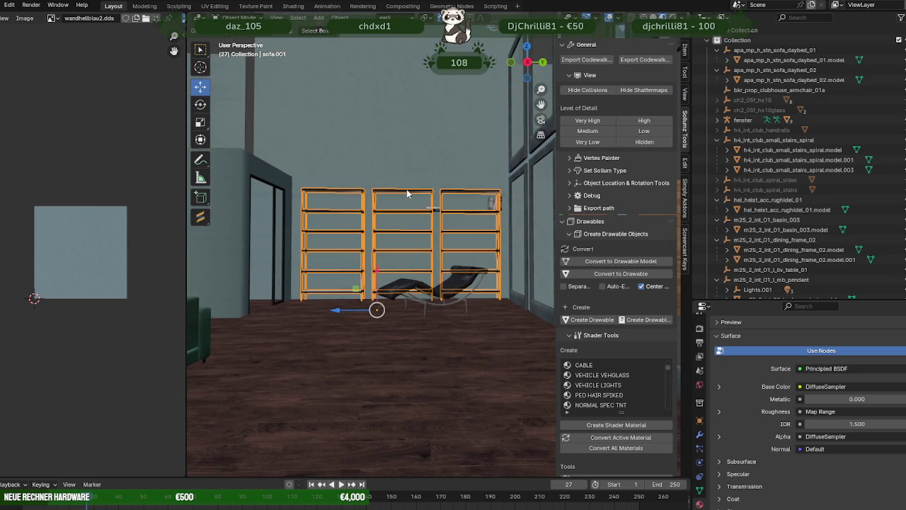
Delete three boards from the middle shelf unit.
{"action": "key", "text": "Tab"}
{"action": "scroll", "scroll_direction": "up", "scroll_amount": 3}
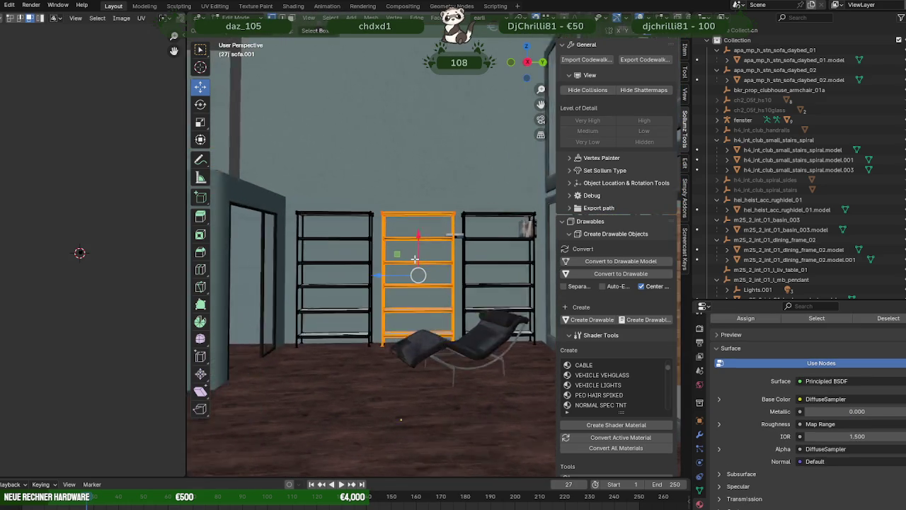
{"action": "key", "text": "z"}
{"action": "left_click_drag", "start_coordinate": [368, 228], "coordinate": [460, 305]}
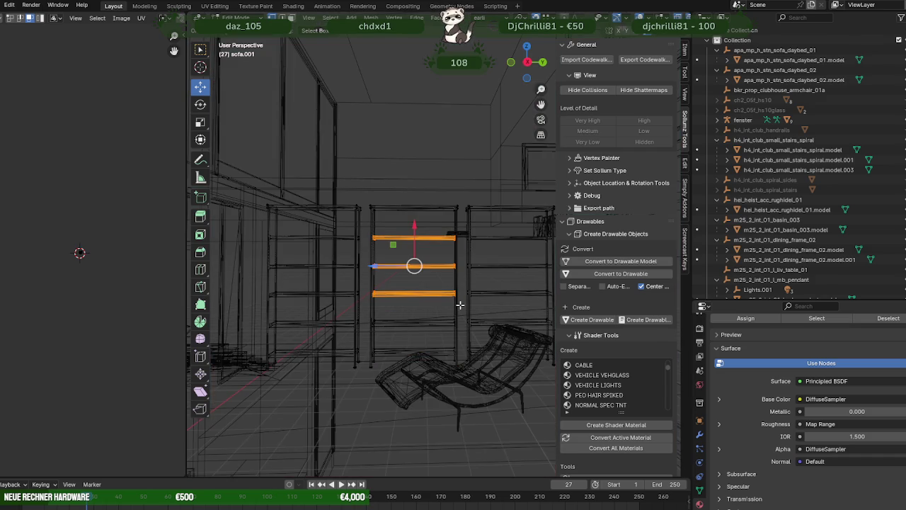
{"action": "key", "text": "x"}
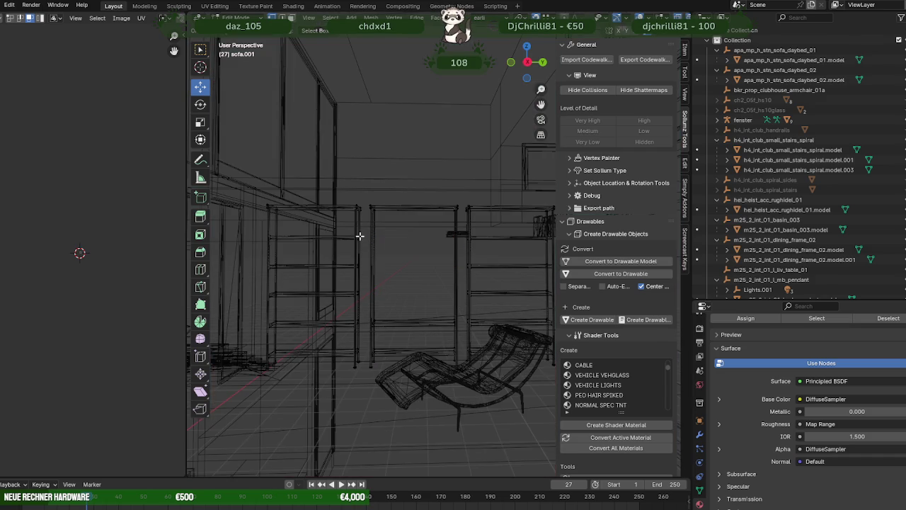
Lower the middle shelf's upper frame along Z to form a low shelf.
{"action": "left_click_drag", "start_coordinate": [365, 194], "coordinate": [466, 225]}
{"action": "left_click_drag", "start_coordinate": [415, 174], "coordinate": [442, 277]}
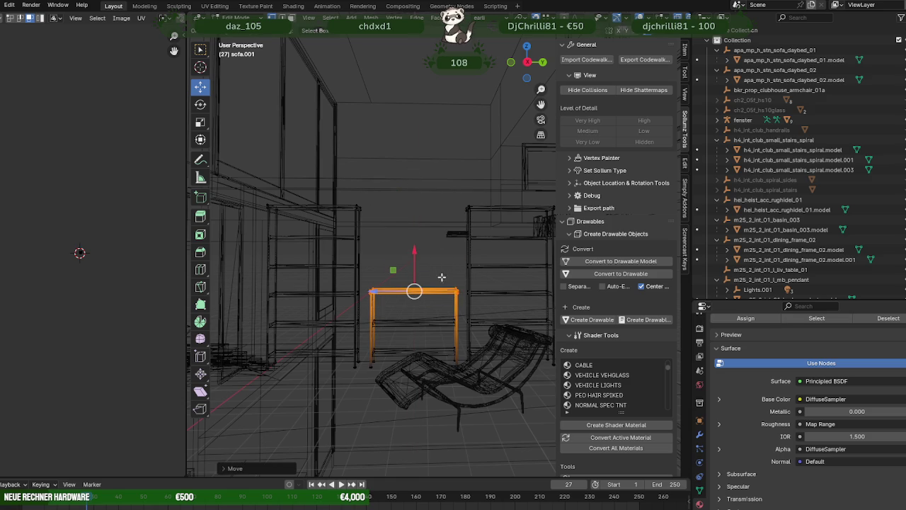
{"action": "left_click_drag", "start_coordinate": [416, 255], "coordinate": [459, 281]}
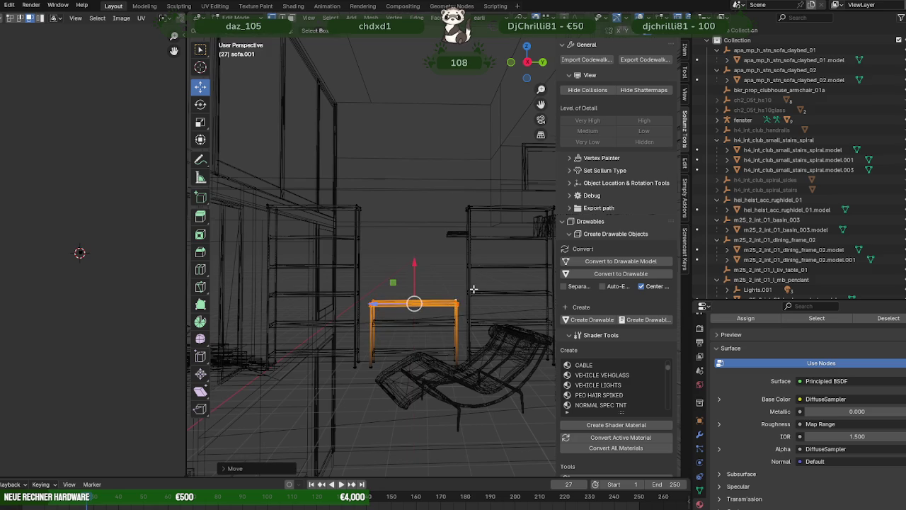
{"action": "left_click_drag", "start_coordinate": [474, 289], "coordinate": [461, 342]}
{"action": "left_click_drag", "start_coordinate": [379, 323], "coordinate": [482, 326]}
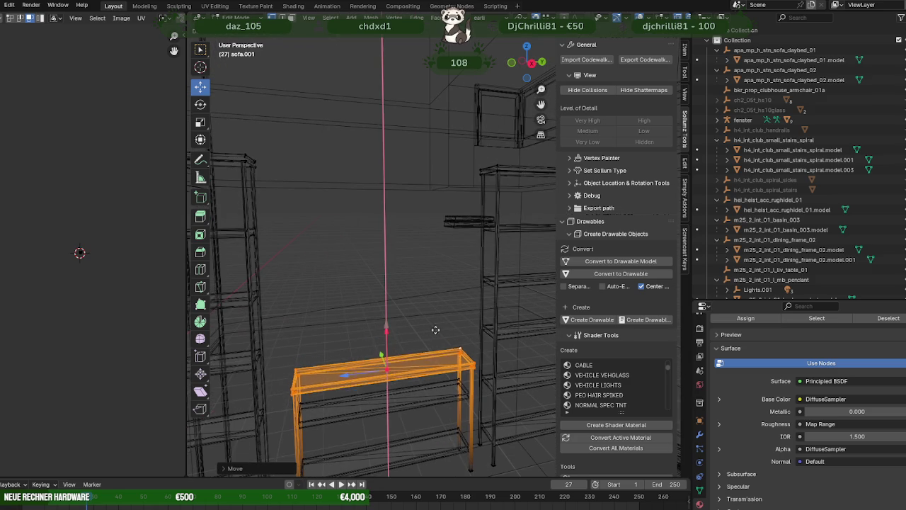
{"action": "left_click_drag", "start_coordinate": [485, 326], "coordinate": [460, 345]}
Select the rest of the short shelf and bring up the vertex operations.
{"action": "left_click_drag", "start_coordinate": [466, 360], "coordinate": [460, 364]}
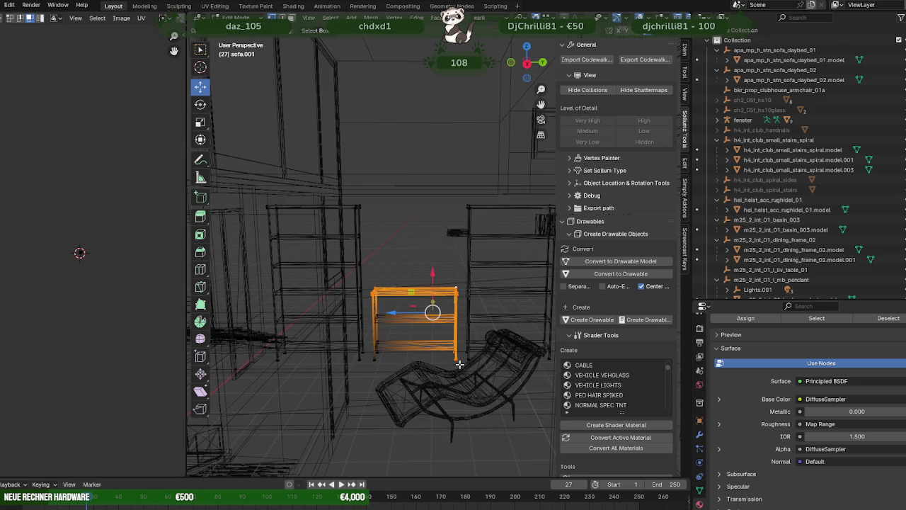
{"action": "left_click_drag", "start_coordinate": [397, 373], "coordinate": [369, 313]}
{"action": "key", "text": "ctrl+v"}
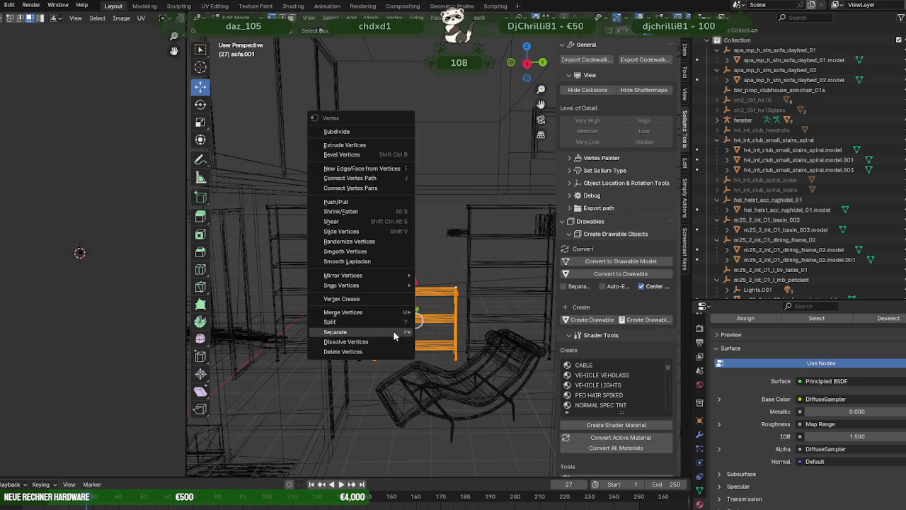
Separate the short shelf into its own object and reposition the middle shelf mesh along X.
{"action": "left_click", "coordinate": [432, 333]}
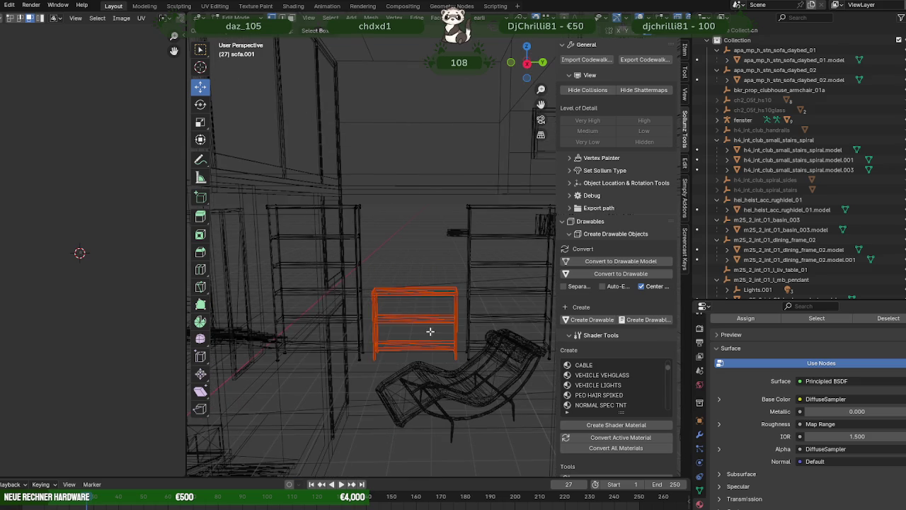
{"action": "key", "text": "Tab"}
{"action": "left_click", "coordinate": [449, 301]}
{"action": "key", "text": "Tab"}
{"action": "key", "text": "l"}
{"action": "scroll", "scroll_direction": "up", "scroll_amount": 3}
{"action": "left_click_drag", "start_coordinate": [439, 372], "coordinate": [375, 364]}
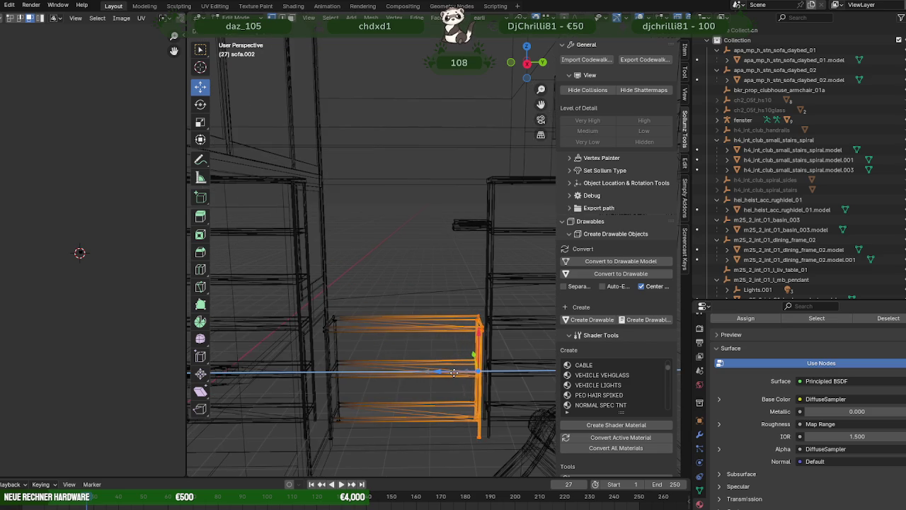
{"action": "left_click_drag", "start_coordinate": [375, 365], "coordinate": [455, 349]}
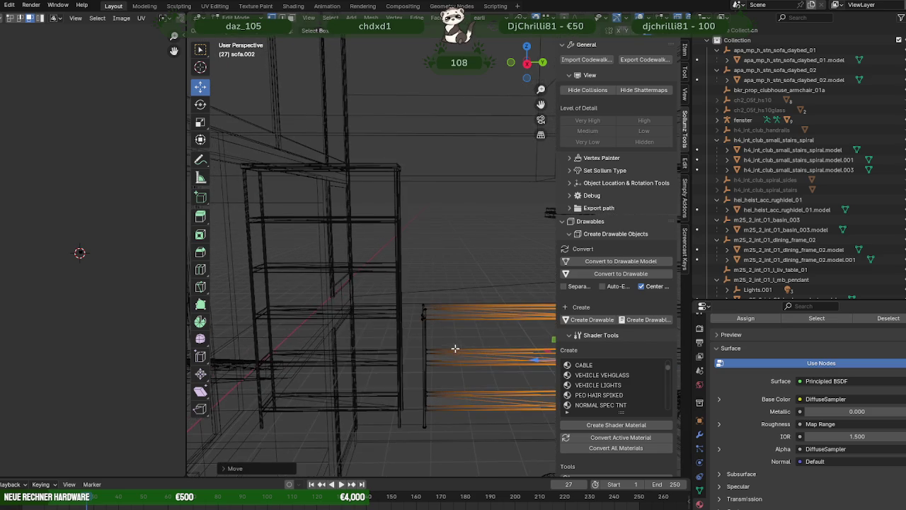
{"action": "left_click_drag", "start_coordinate": [418, 362], "coordinate": [378, 361]}
{"action": "left_click", "coordinate": [378, 360]}
Select the left tall shelf unit and move it left along the wall.
{"action": "key", "text": "shift+z"}
{"action": "left_click_drag", "start_coordinate": [378, 361], "coordinate": [427, 277]}
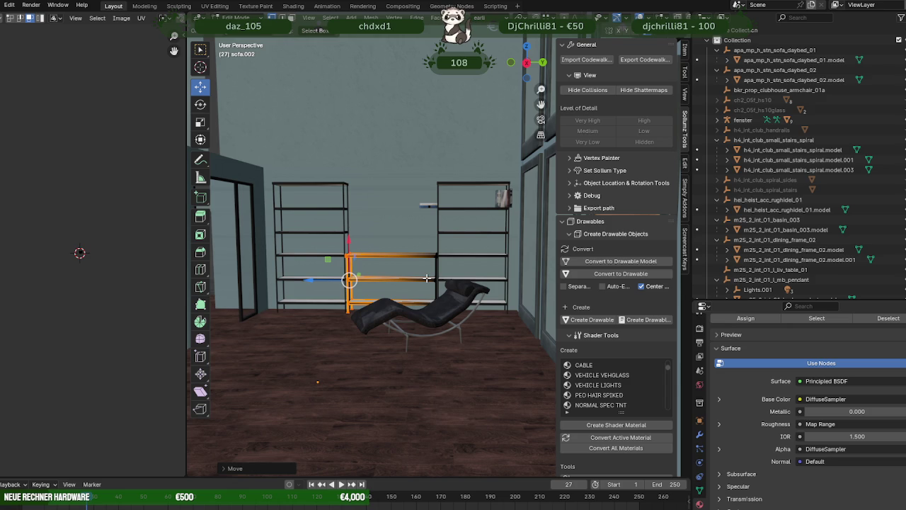
{"action": "left_click_drag", "start_coordinate": [328, 245], "coordinate": [386, 285]}
{"action": "left_click", "coordinate": [380, 238]}
{"action": "key", "text": "shift+z"}
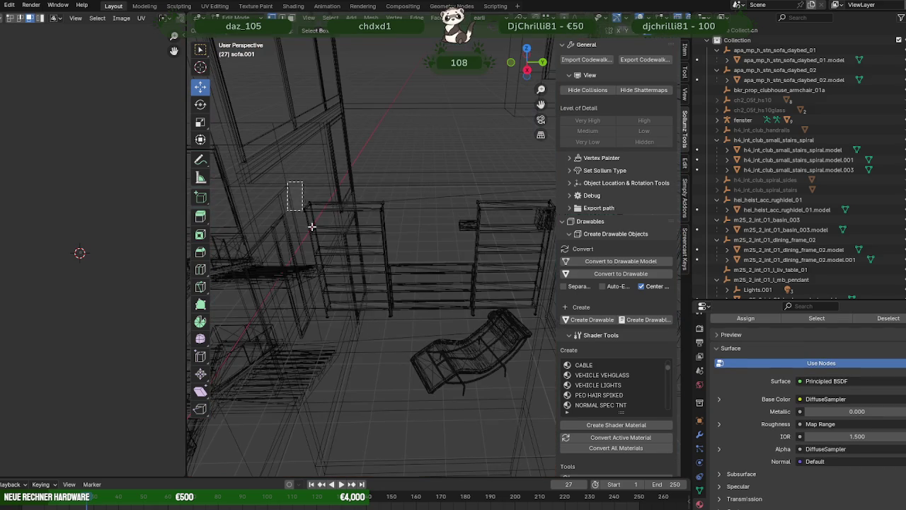
{"action": "left_click_drag", "start_coordinate": [312, 226], "coordinate": [416, 325]}
{"action": "key", "text": "shift+z"}
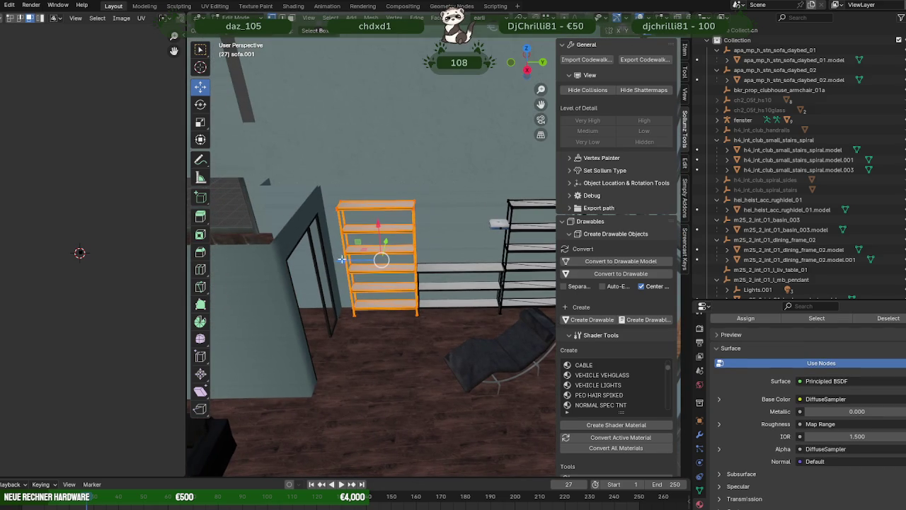
{"action": "left_click_drag", "start_coordinate": [342, 259], "coordinate": [324, 260]}
Slide the right-hand tall shelf to the right along the wall.
{"action": "left_click_drag", "start_coordinate": [324, 260], "coordinate": [306, 272]}
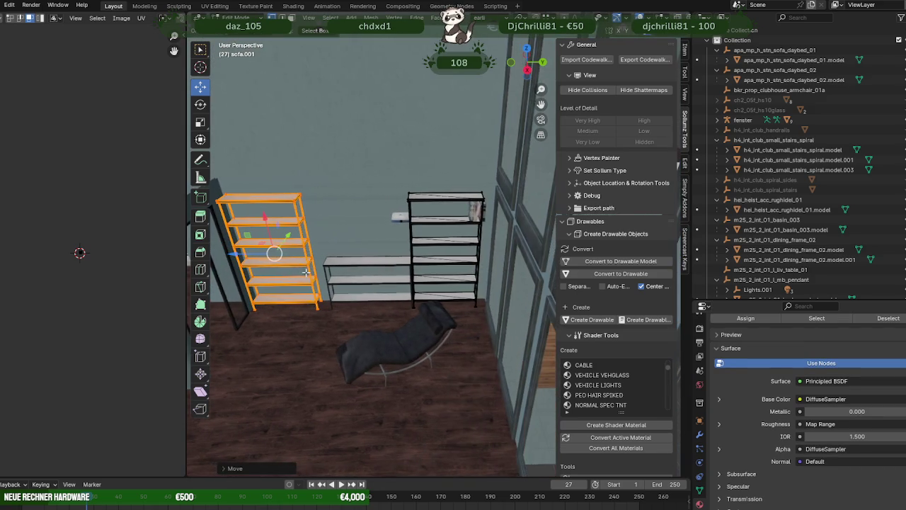
{"action": "key", "text": "shift+z"}
{"action": "left_click_drag", "start_coordinate": [391, 162], "coordinate": [495, 323]}
{"action": "key", "text": "shift+z"}
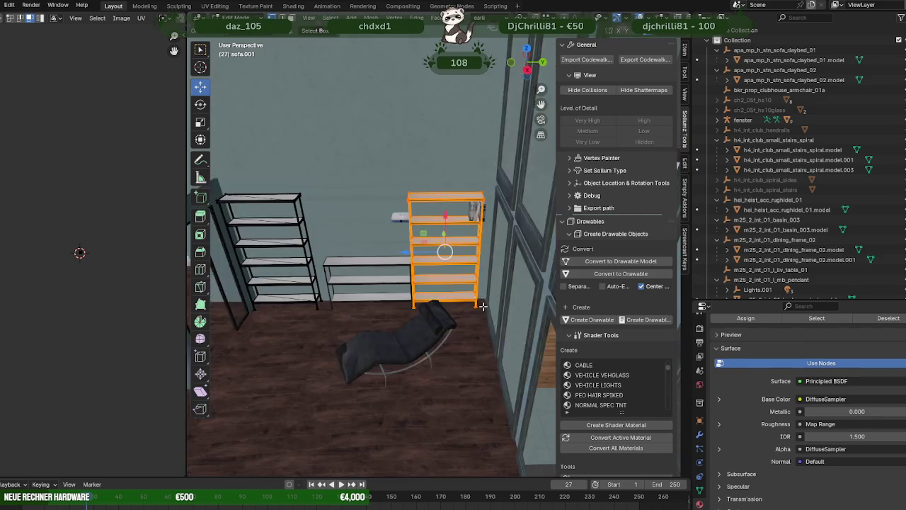
{"action": "left_click_drag", "start_coordinate": [467, 283], "coordinate": [431, 265]}
{"action": "left_click_drag", "start_coordinate": [420, 253], "coordinate": [432, 250]}
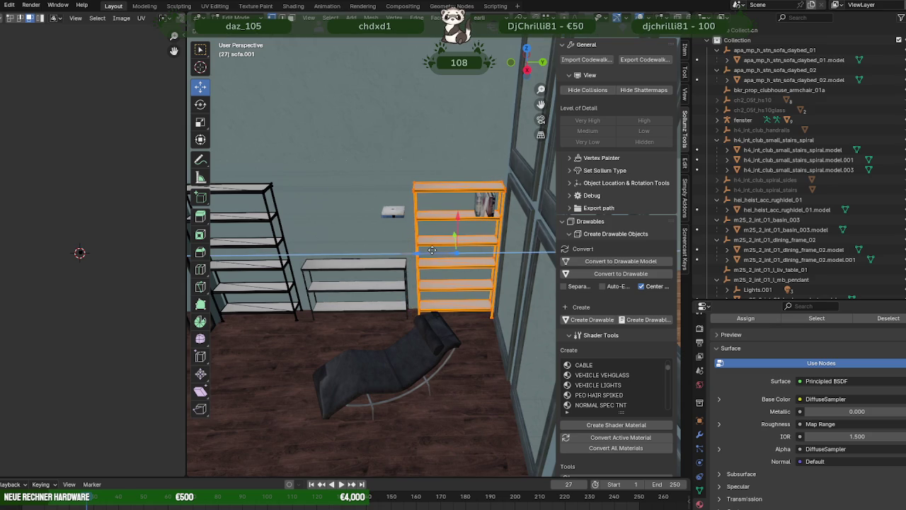
{"action": "left_click_drag", "start_coordinate": [432, 250], "coordinate": [413, 255]}
Stretch the low shelf so it spans the gap up to the right tall shelf.
{"action": "left_click", "coordinate": [412, 256]}
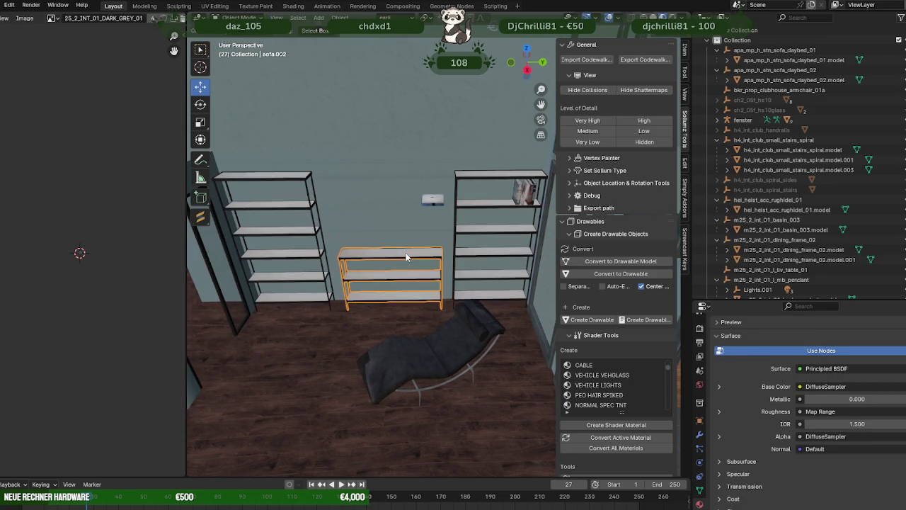
{"action": "left_click_drag", "start_coordinate": [338, 271], "coordinate": [379, 285]}
{"action": "left_click_drag", "start_coordinate": [367, 275], "coordinate": [351, 277]}
{"action": "left_click_drag", "start_coordinate": [351, 277], "coordinate": [411, 276]}
{"action": "key", "text": "shift+z"}
{"action": "left_click_drag", "start_coordinate": [424, 277], "coordinate": [470, 312]}
{"action": "key", "text": "shift+z"}
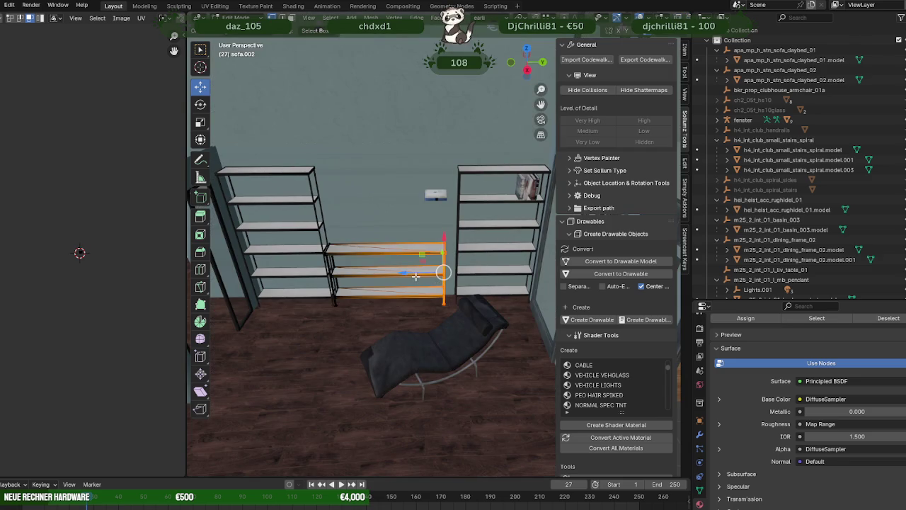
{"action": "left_click_drag", "start_coordinate": [415, 273], "coordinate": [427, 271]}
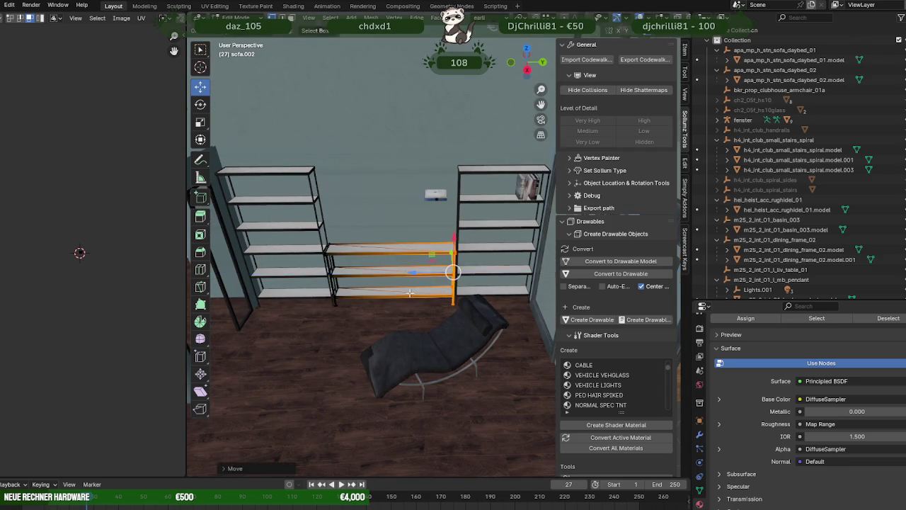
{"action": "left_click_drag", "start_coordinate": [427, 272], "coordinate": [261, 291]}
Return to Object Mode and select the TV unit.
{"action": "key", "text": "Tab"}
{"action": "scroll", "scroll_direction": "down", "scroll_amount": 3}
{"action": "scroll", "scroll_direction": "down", "scroll_amount": 3}
{"action": "scroll", "scroll_direction": "up", "scroll_amount": 3}
{"action": "scroll", "scroll_direction": "up", "scroll_amount": 3}
{"action": "left_click", "coordinate": [306, 301]}
Enter Edit Mode on the TV unit, clear the selection and frame it from the front.
{"action": "key", "text": "Tab"}
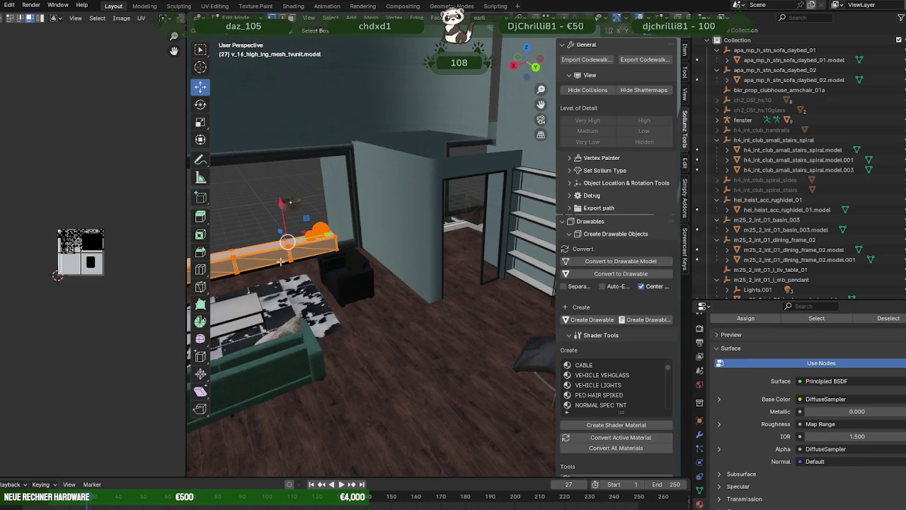
{"action": "key", "text": "alt+a"}
{"action": "key", "text": "KP_Decimal"}
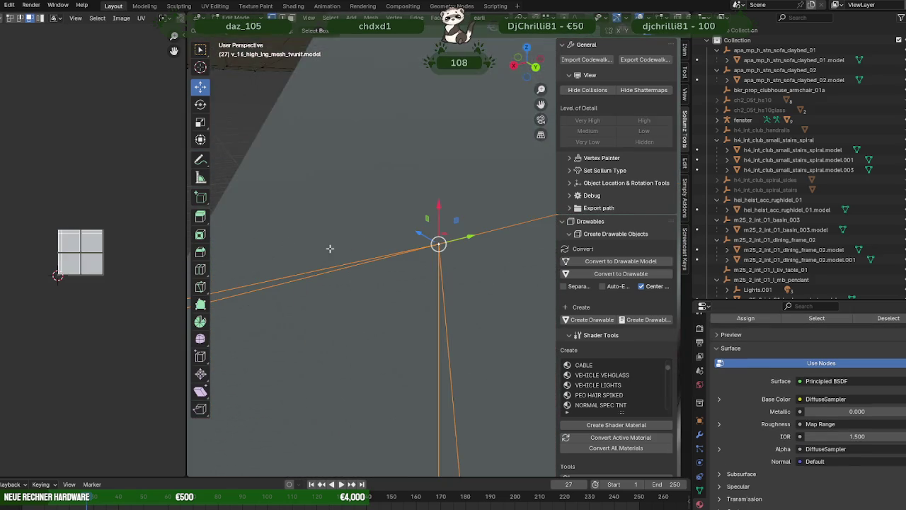
{"action": "scroll", "scroll_direction": "down", "scroll_amount": 3}
{"action": "scroll", "scroll_direction": "down", "scroll_amount": 3}
{"action": "scroll", "scroll_direction": "down", "scroll_amount": 3}
{"action": "left_click_drag", "start_coordinate": [411, 305], "coordinate": [380, 295]}
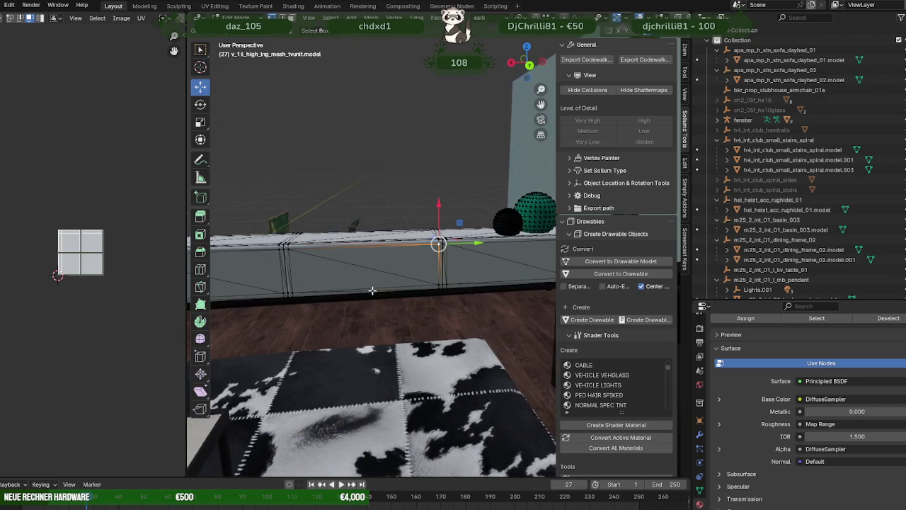
Box-select a section of the TV unit's geometry, excluding the spheres.
{"action": "key", "text": "shift+z"}
{"action": "key", "text": "alt+a"}
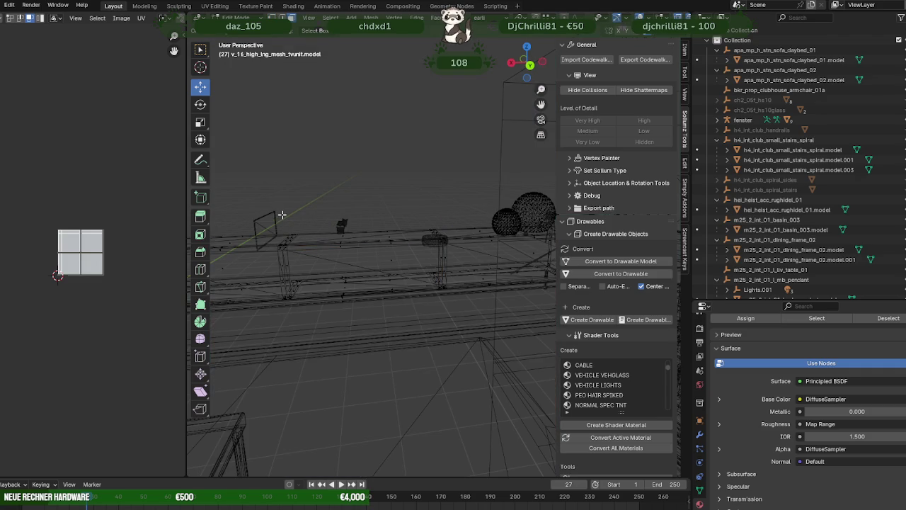
{"action": "left_click_drag", "start_coordinate": [280, 214], "coordinate": [460, 311]}
{"action": "left_click_drag", "start_coordinate": [460, 312], "coordinate": [350, 206]}
{"action": "left_click_drag", "start_coordinate": [350, 205], "coordinate": [497, 298]}
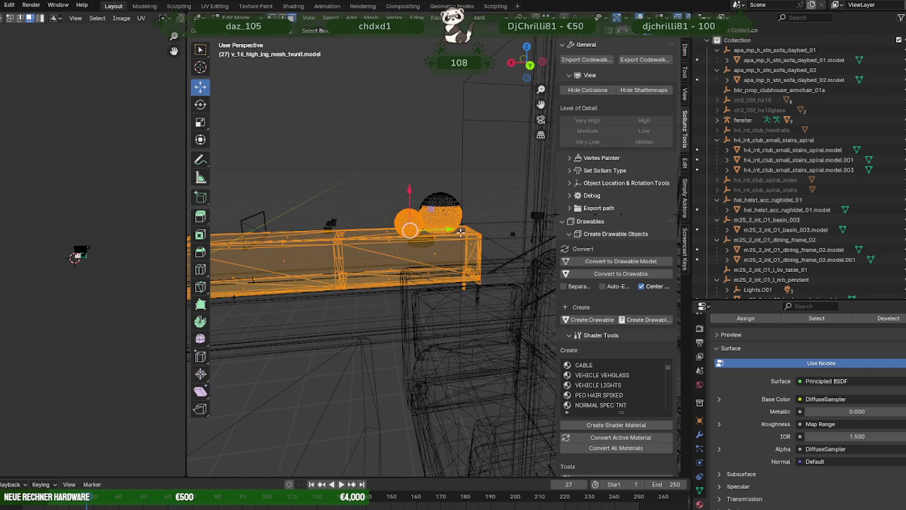
{"action": "key", "text": "shift+z"}
{"action": "scroll", "scroll_direction": "up", "scroll_amount": 3}
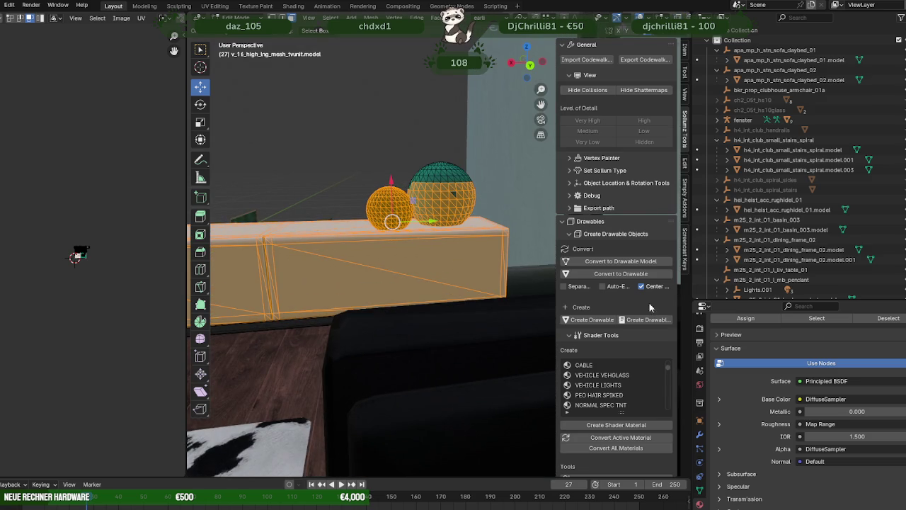
{"action": "left_click", "coordinate": [889, 318]}
{"action": "scroll", "scroll_direction": "down", "scroll_amount": 3}
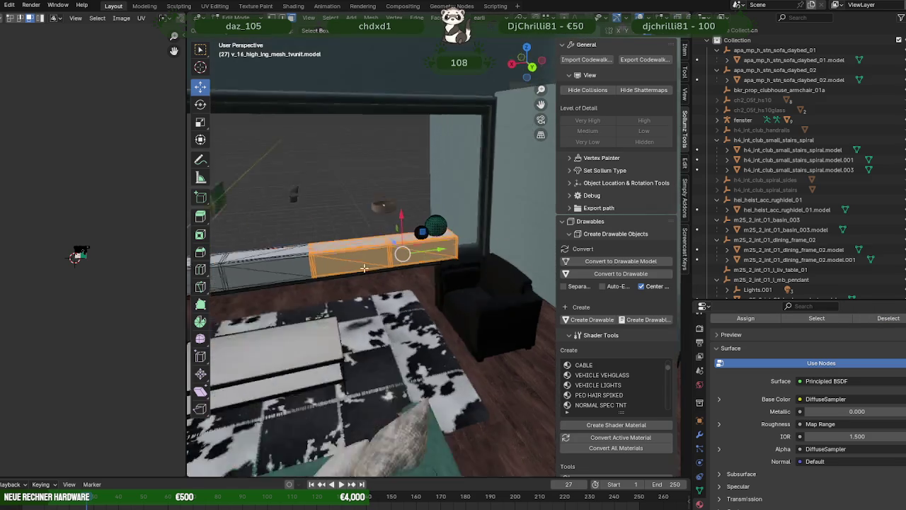
{"action": "left_click_drag", "start_coordinate": [363, 268], "coordinate": [391, 280]}
Duplicate the section, move it off the wall, and lower it along Z to the floor by the rug.
{"action": "key", "text": "shift+d"}
{"action": "right_click", "coordinate": [391, 280]}
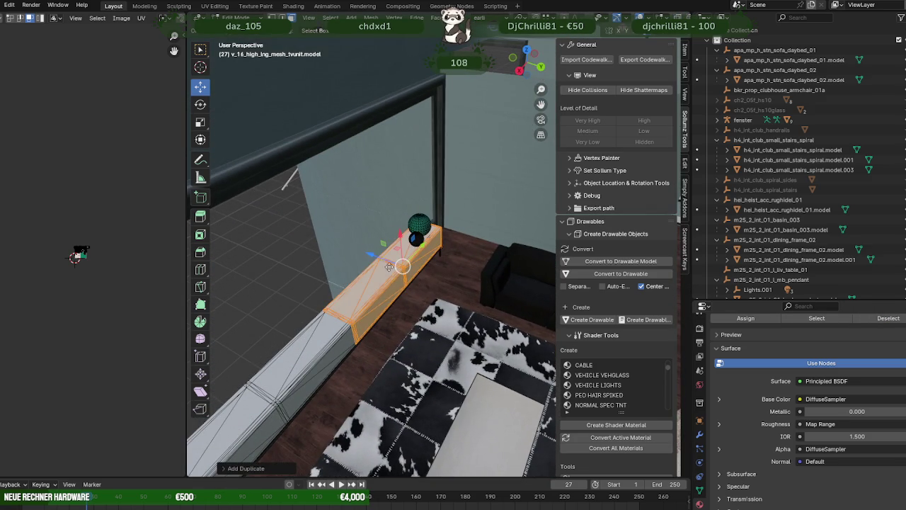
{"action": "key", "text": "g"}
{"action": "left_click", "coordinate": [495, 297]}
{"action": "left_click_drag", "start_coordinate": [495, 298], "coordinate": [384, 306]}
{"action": "key", "text": "g"}
{"action": "key", "text": "z"}
{"action": "left_click", "coordinate": [456, 330]}
{"action": "scroll", "scroll_direction": "up", "scroll_amount": 3}
{"action": "scroll", "scroll_direction": "up", "scroll_amount": 3}
{"action": "scroll", "scroll_direction": "up", "scroll_amount": 3}
{"action": "scroll", "scroll_direction": "down", "scroll_amount": 3}
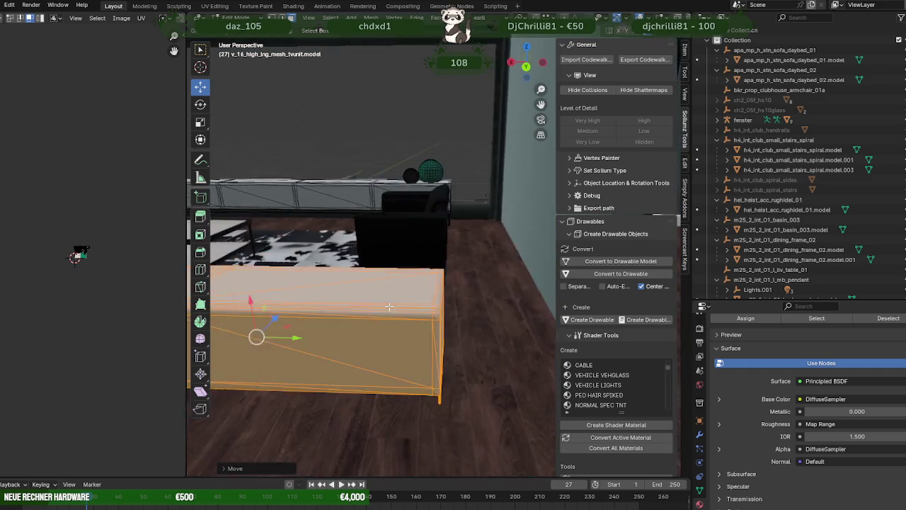
Separate the copied unit section into its own object and enter Edit Mode on it.
{"action": "right_click", "coordinate": [384, 307]}
{"action": "left_click", "coordinate": [419, 307]}
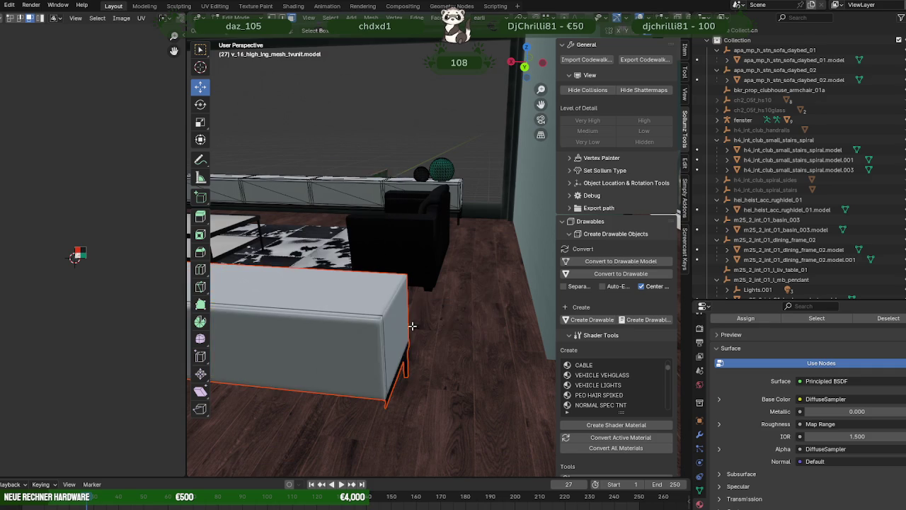
{"action": "key", "text": "Tab"}
{"action": "left_click", "coordinate": [398, 367]}
{"action": "key", "text": "Tab"}
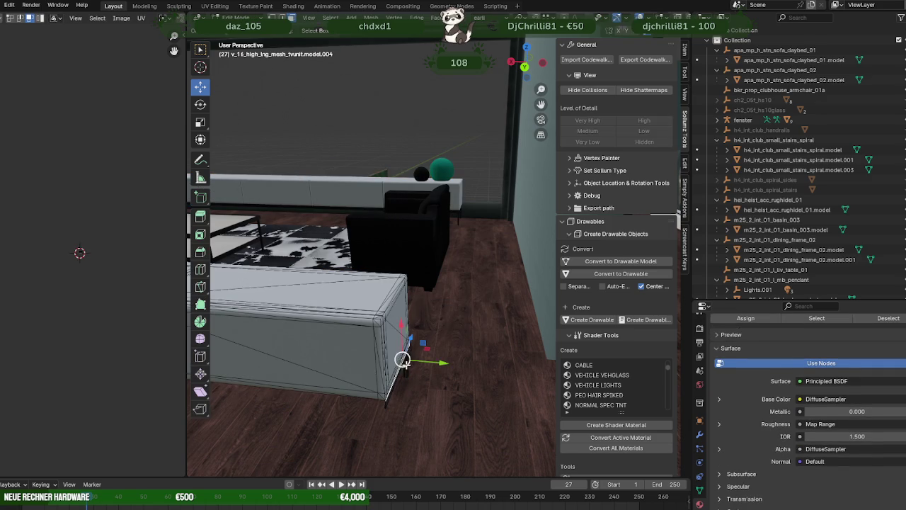
{"action": "key", "text": "KP_Decimal"}
Lower one top face of the long box.
{"action": "left_click", "coordinate": [816, 319]}
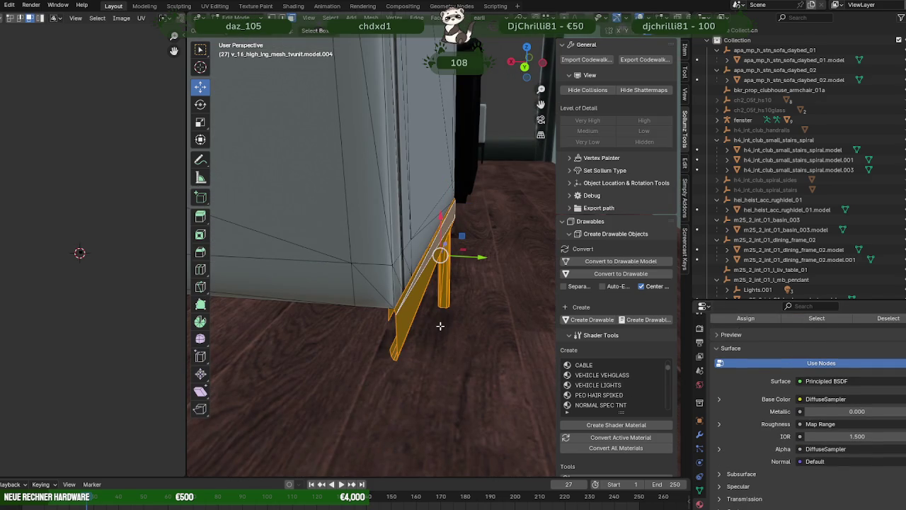
{"action": "left_click", "coordinate": [441, 326]}
{"action": "left_click_drag", "start_coordinate": [441, 324], "coordinate": [460, 254]}
{"action": "left_click", "coordinate": [468, 251]}
{"action": "key", "text": "g"}
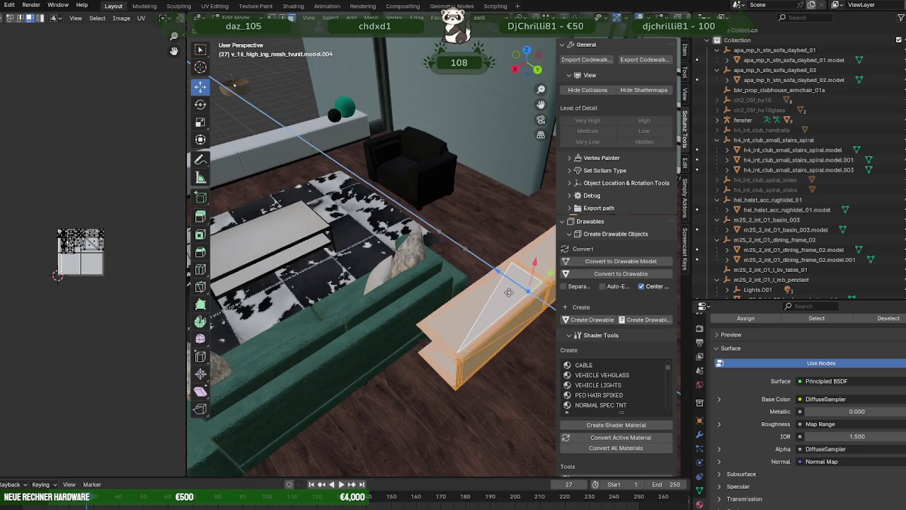
{"action": "left_click", "coordinate": [466, 318]}
Select the end edge, a corner vertex and the face strips along the box's edge.
{"action": "left_click_drag", "start_coordinate": [466, 317], "coordinate": [351, 340]}
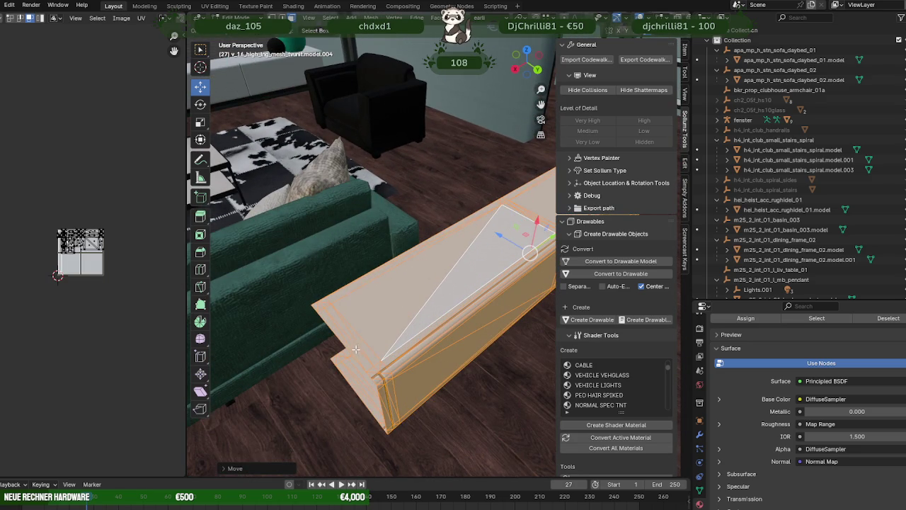
{"action": "left_click", "coordinate": [355, 349]}
{"action": "left_click_drag", "start_coordinate": [336, 384], "coordinate": [345, 223]}
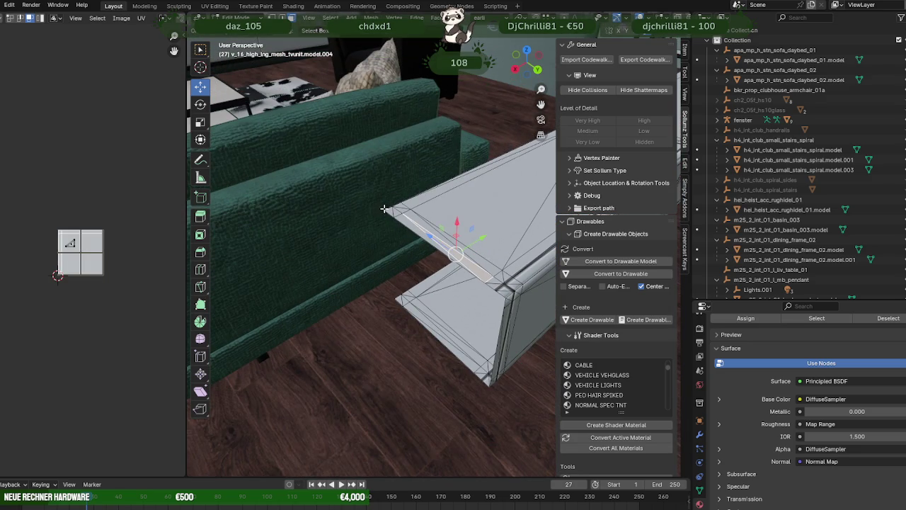
{"action": "left_click", "coordinate": [388, 211]}
{"action": "left_click_drag", "start_coordinate": [496, 298], "coordinate": [452, 270]}
{"action": "left_click", "coordinate": [444, 328]}
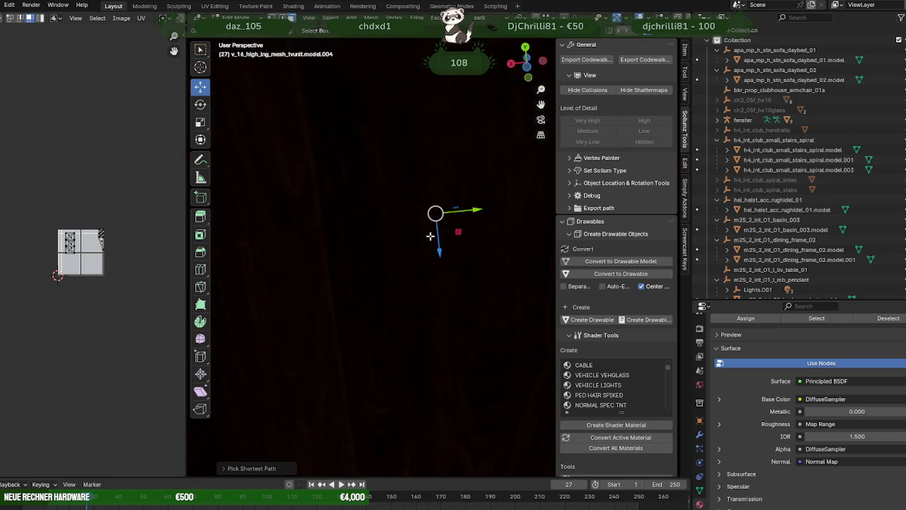
{"action": "left_click_drag", "start_coordinate": [439, 446], "coordinate": [334, 285]}
{"action": "left_click", "coordinate": [417, 379]}
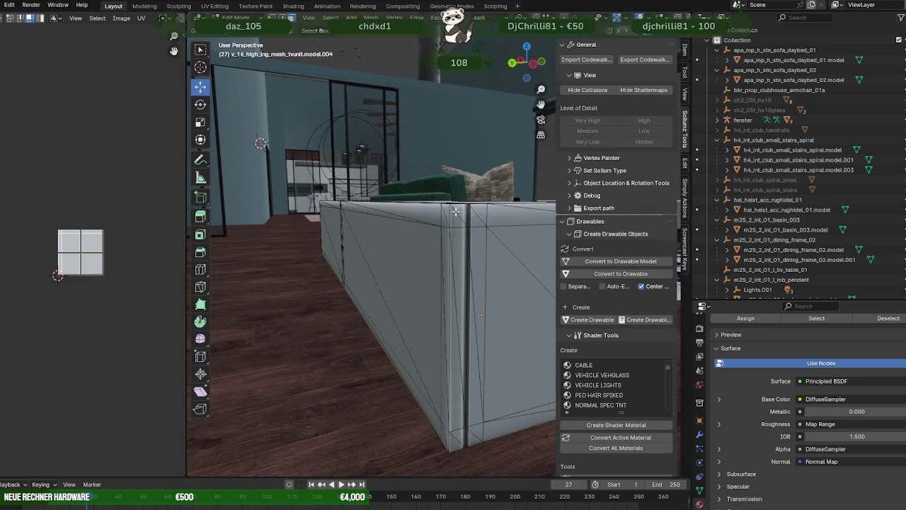
Select the box's open end via its corner edges and end face.
{"action": "left_click_drag", "start_coordinate": [453, 233], "coordinate": [425, 289]}
{"action": "scroll", "scroll_direction": "down", "scroll_amount": 3}
{"action": "left_click_drag", "start_coordinate": [437, 243], "coordinate": [473, 321]}
{"action": "left_click", "coordinate": [418, 335]}
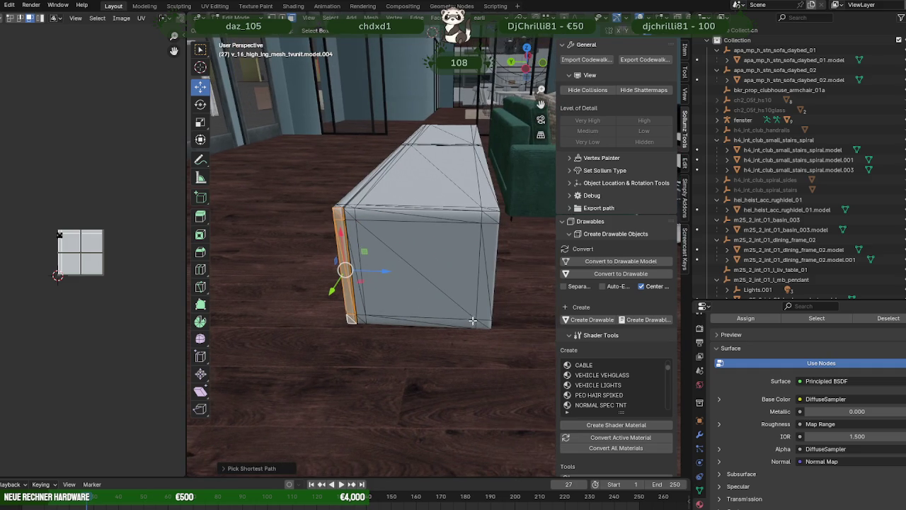
{"action": "left_click", "coordinate": [478, 326]}
{"action": "left_click", "coordinate": [491, 212]}
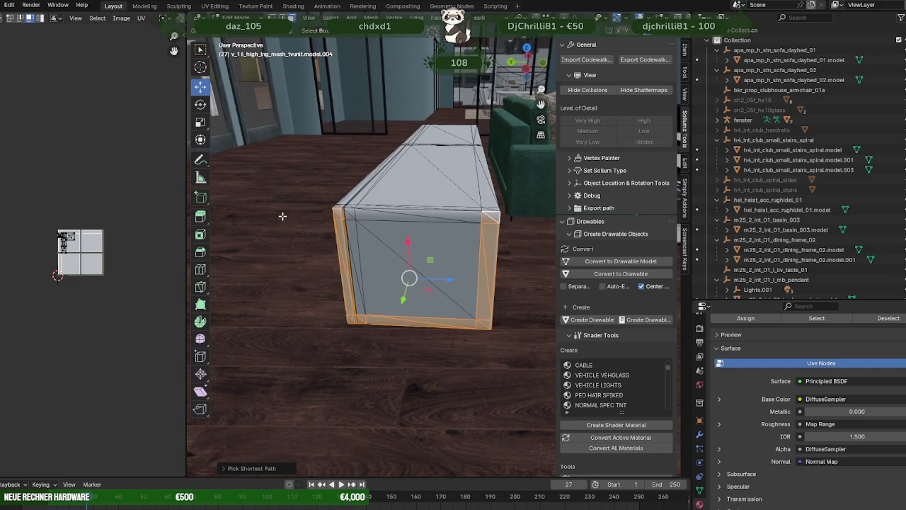
{"action": "left_click", "coordinate": [352, 211]}
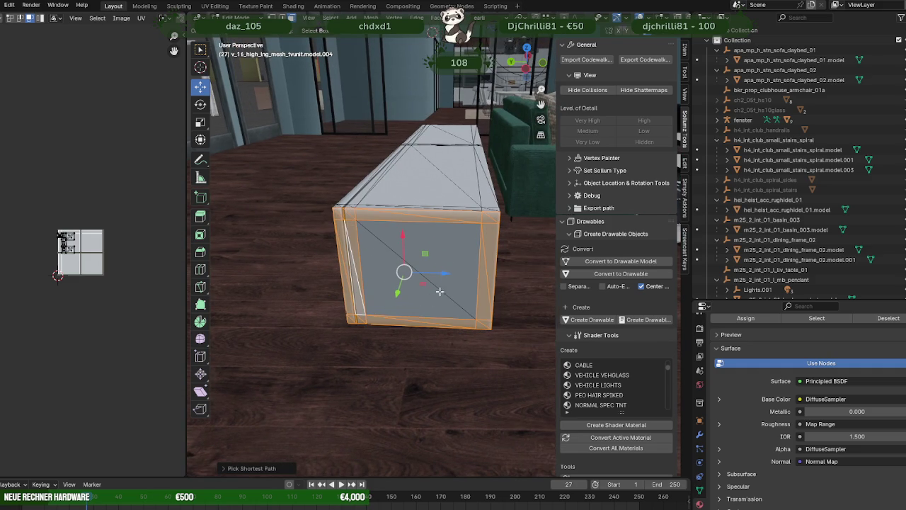
{"action": "left_click", "coordinate": [440, 291]}
{"action": "left_click_drag", "start_coordinate": [439, 291], "coordinate": [454, 304]}
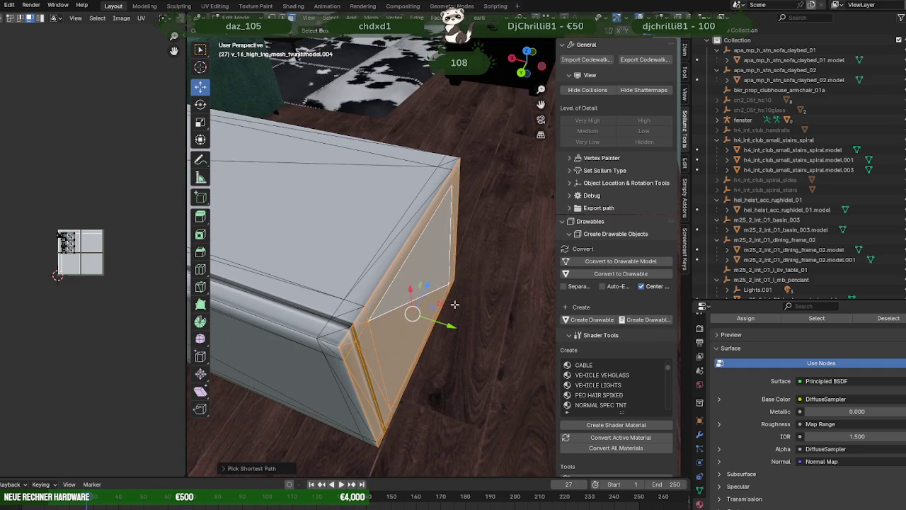
Duplicate the end face, pull it out to cap the box, and flip its normals.
{"action": "key", "text": "shift+d"}
{"action": "right_click", "coordinate": [421, 348]}
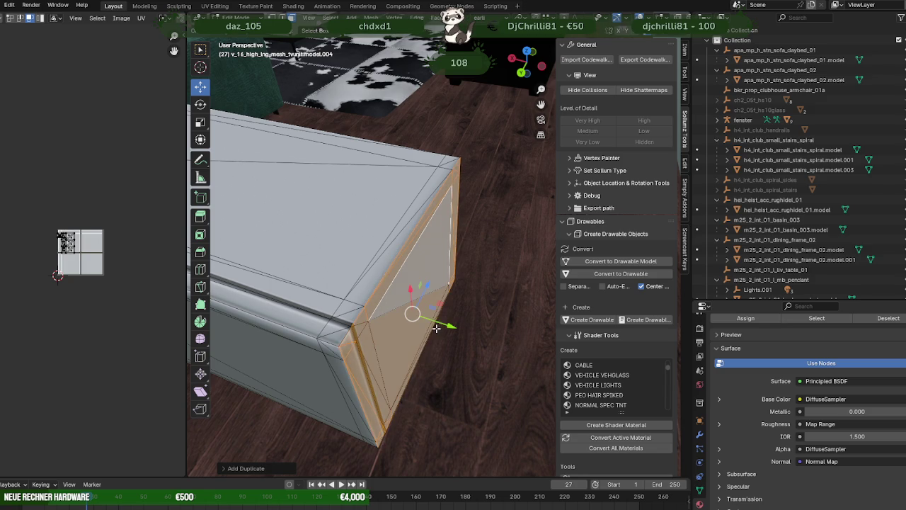
{"action": "left_click_drag", "start_coordinate": [437, 328], "coordinate": [459, 354]}
{"action": "key", "text": "alt+n"}
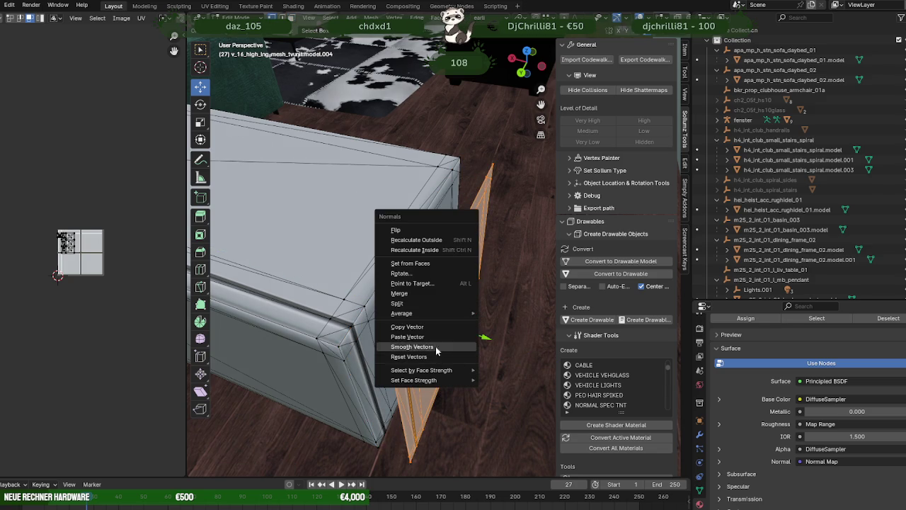
{"action": "left_click", "coordinate": [395, 233]}
Slide the selection left along the X axis.
{"action": "left_click_drag", "start_coordinate": [395, 233], "coordinate": [394, 288]}
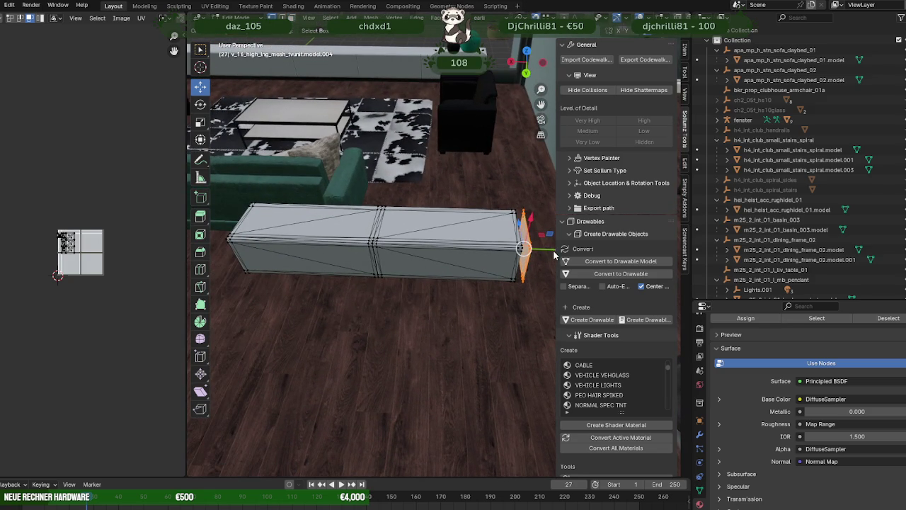
{"action": "scroll", "scroll_direction": "down", "scroll_amount": 3}
{"action": "left_click_drag", "start_coordinate": [538, 251], "coordinate": [294, 247]}
{"action": "key", "text": "KP_Decimal"}
{"action": "left_click_drag", "start_coordinate": [303, 247], "coordinate": [384, 277]}
{"action": "scroll", "scroll_direction": "down", "scroll_amount": 3}
{"action": "scroll", "scroll_direction": "down", "scroll_amount": 3}
{"action": "scroll", "scroll_direction": "up", "scroll_amount": 3}
Rotate the box around the X axis into a vertical position beside the sofa.
{"action": "key", "text": "shift+space"}
{"action": "key", "text": "r"}
{"action": "left_click_drag", "start_coordinate": [513, 279], "coordinate": [493, 292]}
{"action": "key", "text": "shift+space"}
Drag the low shelf board right until it sits against the glass wall below the lowest shelf.
{"action": "key", "text": "g"}
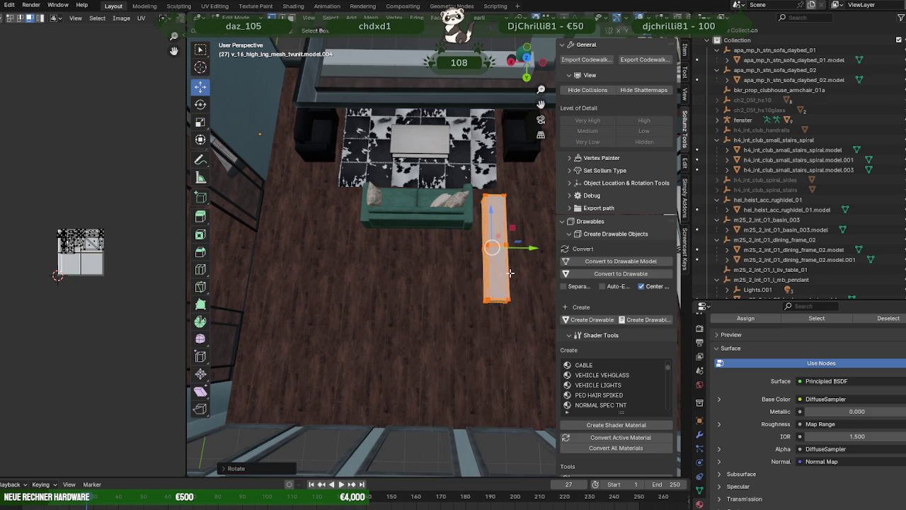
{"action": "left_click_drag", "start_coordinate": [510, 272], "coordinate": [490, 203]}
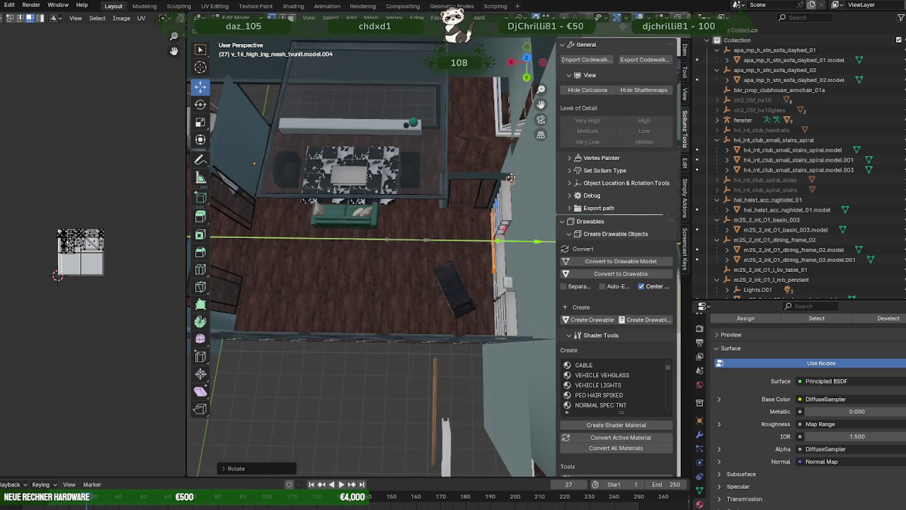
{"action": "key", "text": "KP_Decimal"}
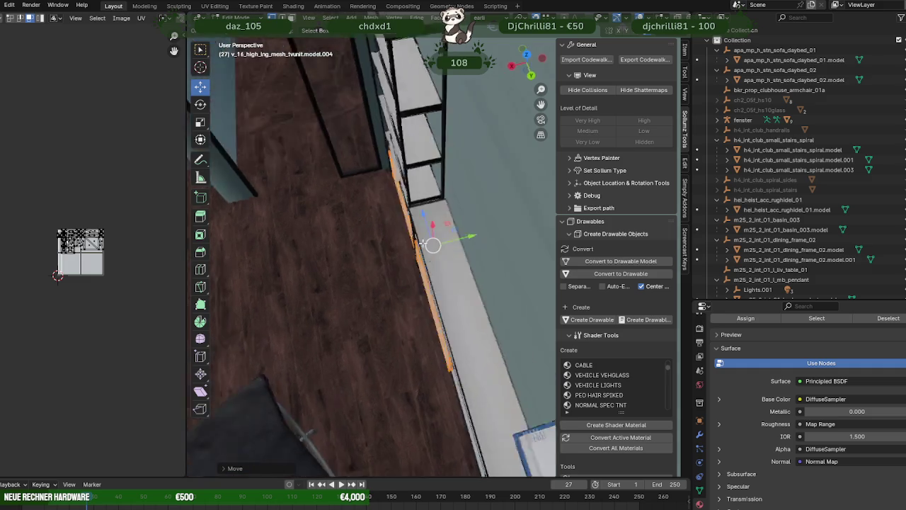
{"action": "left_click_drag", "start_coordinate": [512, 173], "coordinate": [476, 235]}
{"action": "left_click_drag", "start_coordinate": [440, 278], "coordinate": [347, 245]}
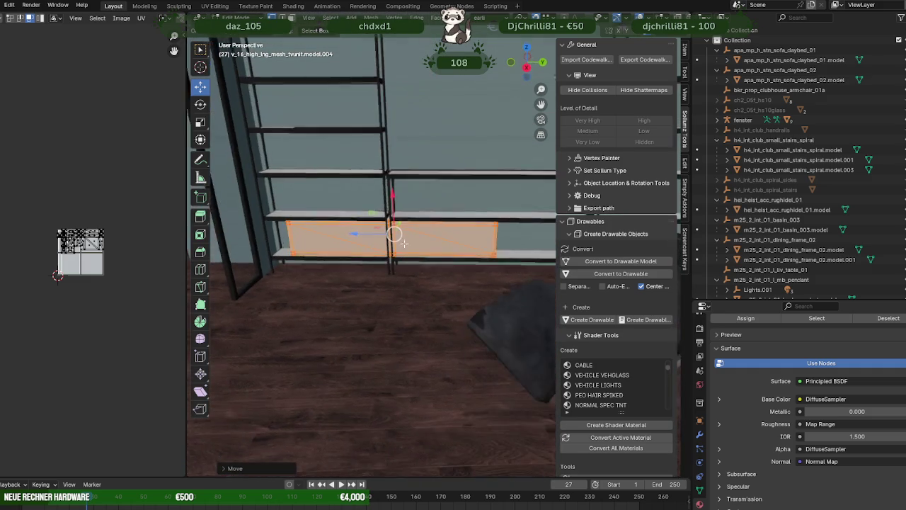
{"action": "left_click_drag", "start_coordinate": [321, 226], "coordinate": [433, 187]}
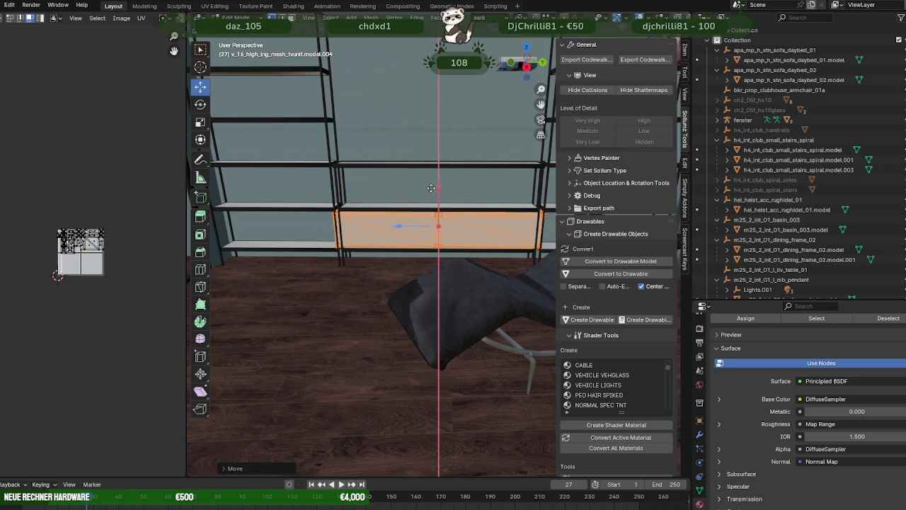
{"action": "left_click_drag", "start_coordinate": [431, 188], "coordinate": [432, 196]}
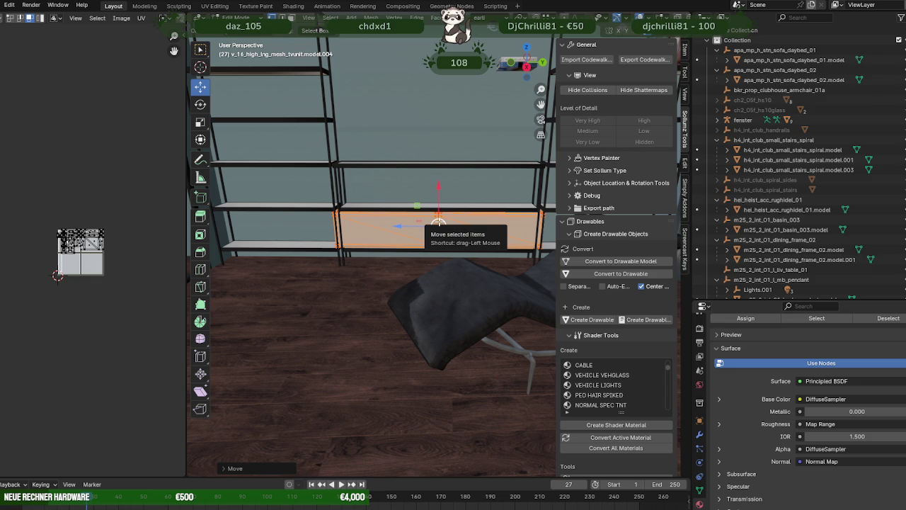
{"action": "scroll", "scroll_direction": "up", "scroll_amount": 3}
{"action": "left_click_drag", "start_coordinate": [439, 221], "coordinate": [373, 266]}
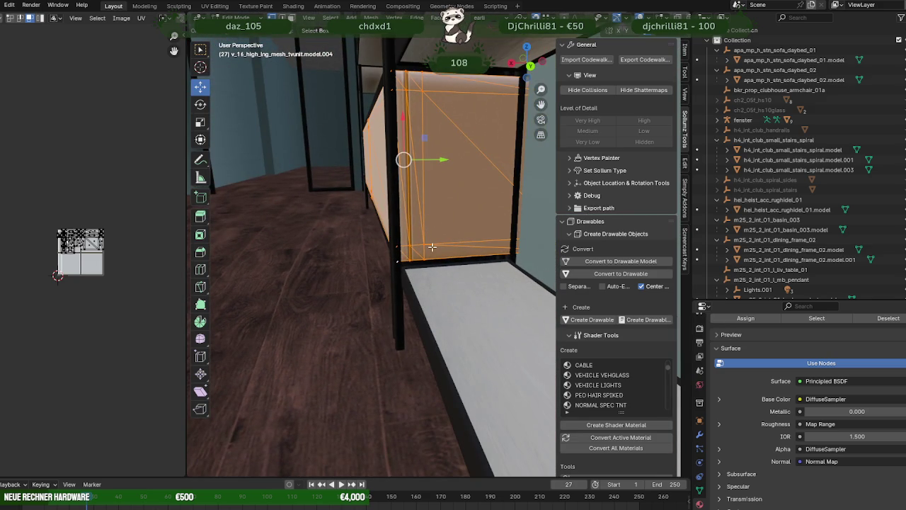
Reposition the orange box piece using wireframe view.
{"action": "key", "text": "shift+z"}
{"action": "left_click_drag", "start_coordinate": [444, 207], "coordinate": [445, 236]}
{"action": "key", "text": "g"}
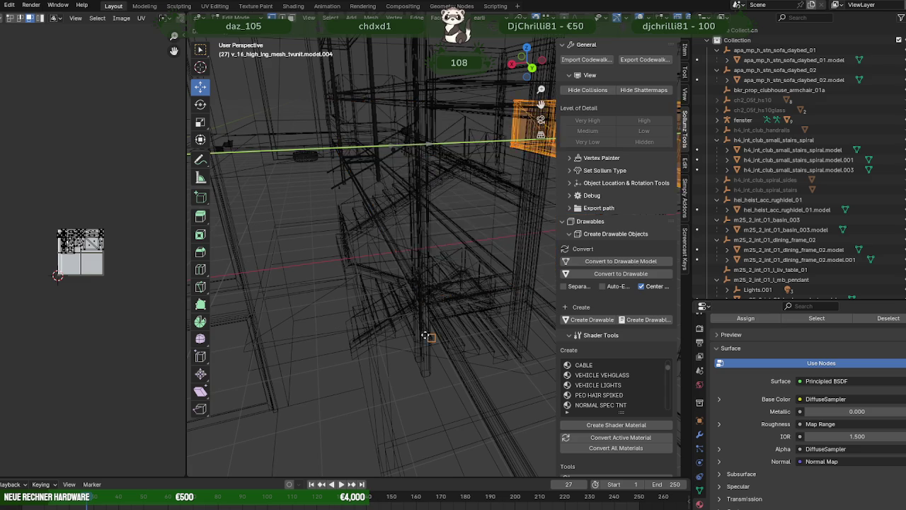
{"action": "left_click", "coordinate": [413, 362]}
{"action": "key", "text": "shift+z"}
{"action": "left_click_drag", "start_coordinate": [410, 332], "coordinate": [369, 215]}
Select both thin shelf bars in wireframe and delete them.
{"action": "key", "text": "shift+z"}
{"action": "left_click", "coordinate": [429, 281]}
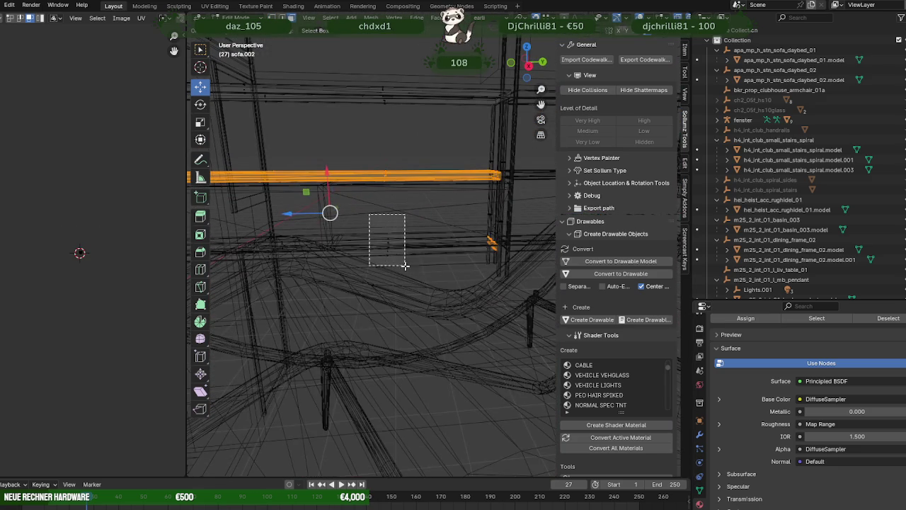
{"action": "left_click_drag", "start_coordinate": [369, 215], "coordinate": [405, 266]}
{"action": "key", "text": "KP_Decimal"}
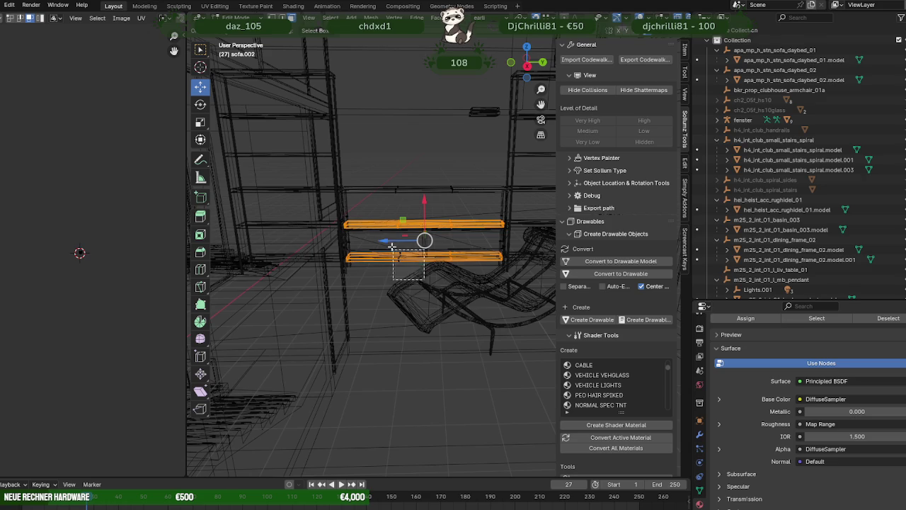
{"action": "right_click", "coordinate": [386, 243]}
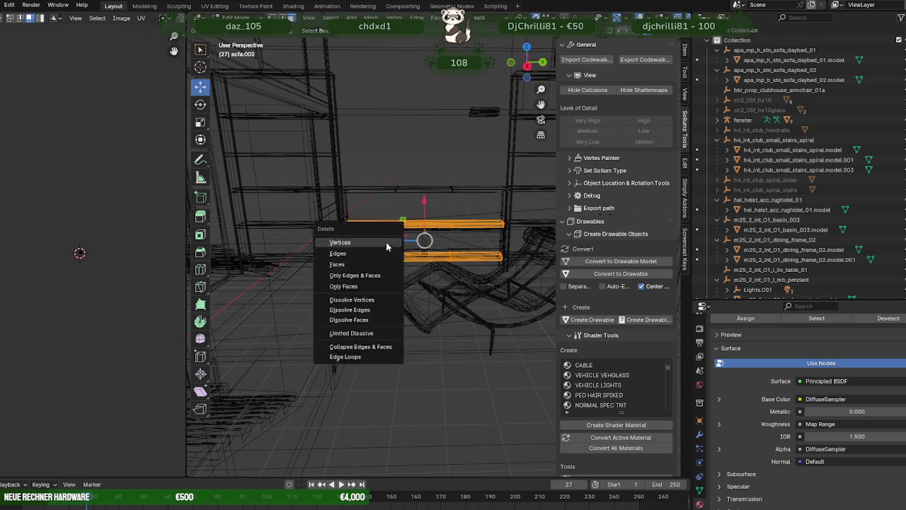
{"action": "left_click", "coordinate": [386, 243]}
Delete the flat top panel and box-select the remaining metal frame.
{"action": "left_click_drag", "start_coordinate": [409, 217], "coordinate": [442, 189]}
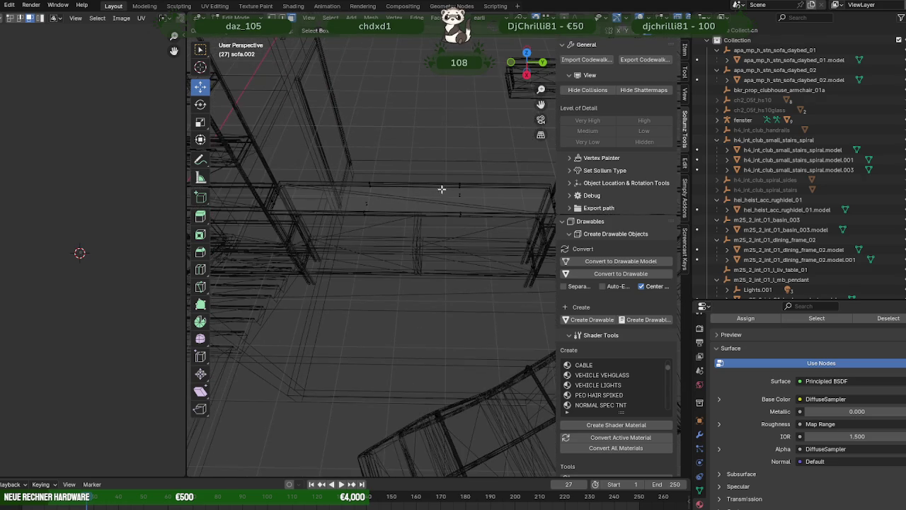
{"action": "left_click", "coordinate": [459, 196]}
{"action": "key", "text": "shift+z"}
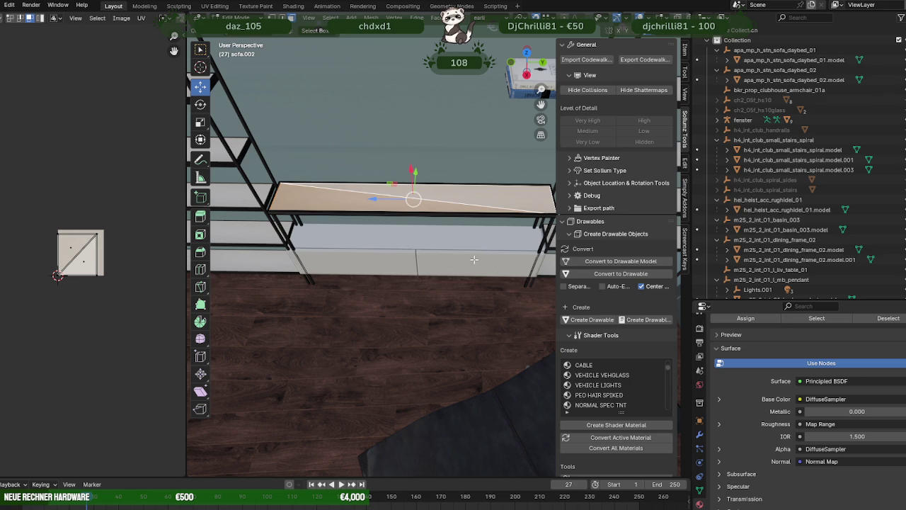
{"action": "key", "text": "Delete"}
{"action": "scroll", "scroll_direction": "down", "scroll_amount": 3}
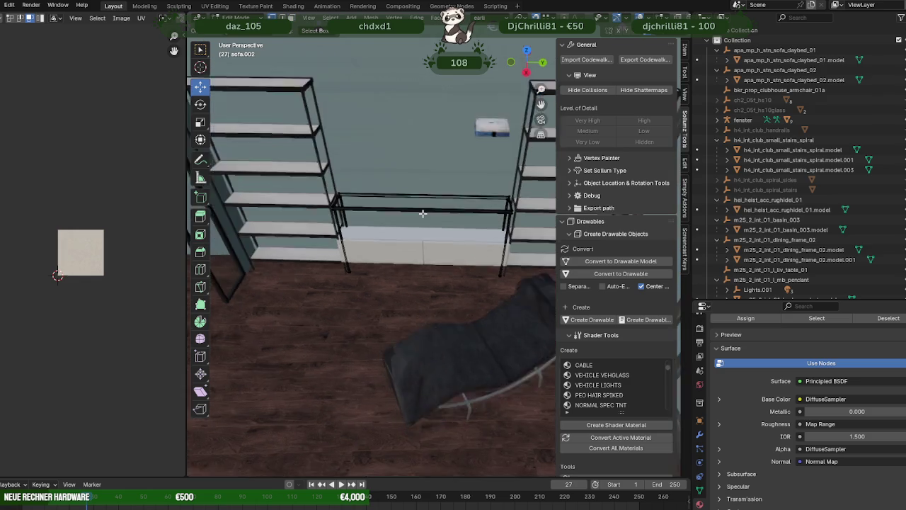
{"action": "left_click_drag", "start_coordinate": [448, 253], "coordinate": [419, 189]}
{"action": "key", "text": "shift+z"}
{"action": "left_click_drag", "start_coordinate": [324, 166], "coordinate": [502, 214]}
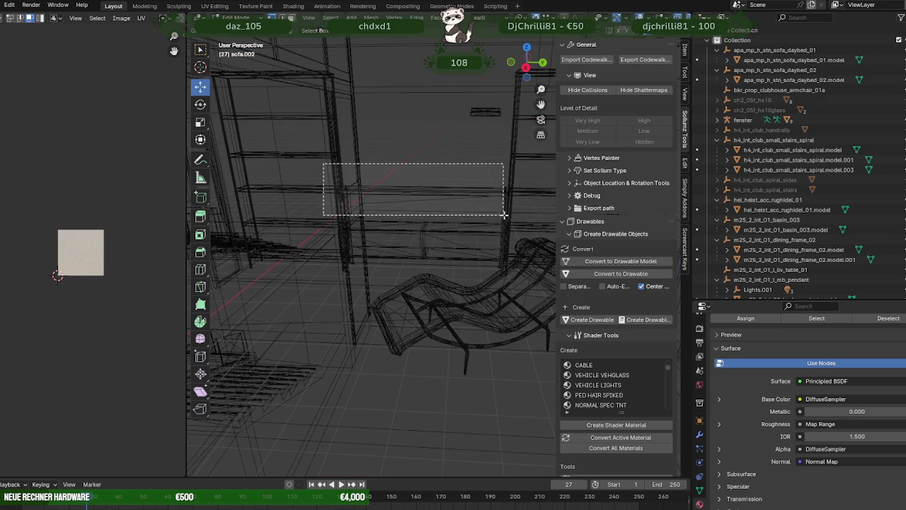
Move the metal frame with G constrained to the X axis.
{"action": "key", "text": "shift+z"}
{"action": "left_click_drag", "start_coordinate": [499, 215], "coordinate": [495, 248]}
{"action": "scroll", "scroll_direction": "up", "scroll_amount": 3}
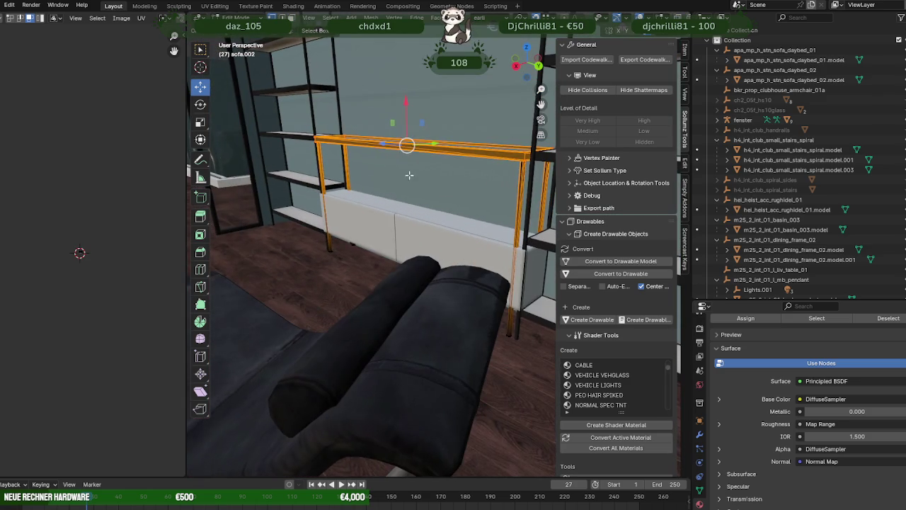
{"action": "key", "text": "g"}
{"action": "key", "text": "x"}
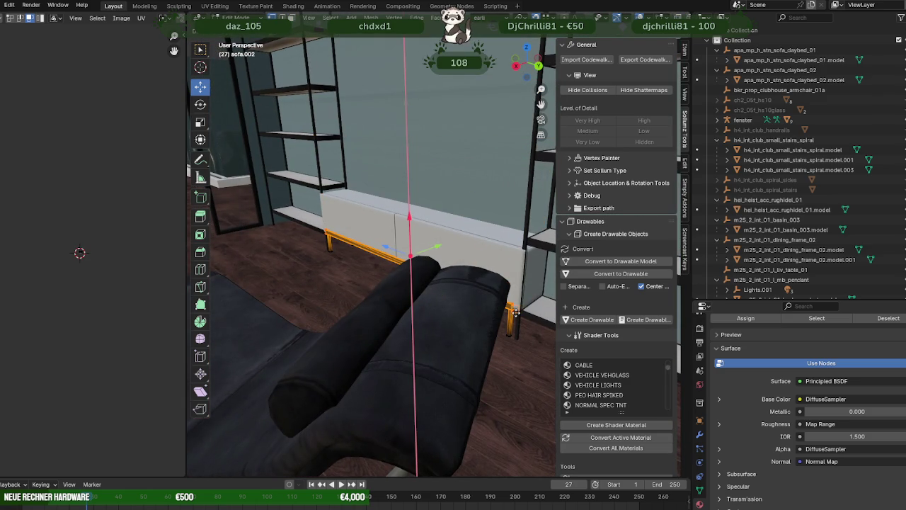
{"action": "left_click", "coordinate": [516, 312]}
Drag the frame down to floor level beneath the white cabinet.
{"action": "scroll", "scroll_direction": "up", "scroll_amount": 3}
{"action": "left_click_drag", "start_coordinate": [516, 311], "coordinate": [368, 258]}
{"action": "scroll", "scroll_direction": "up", "scroll_amount": 3}
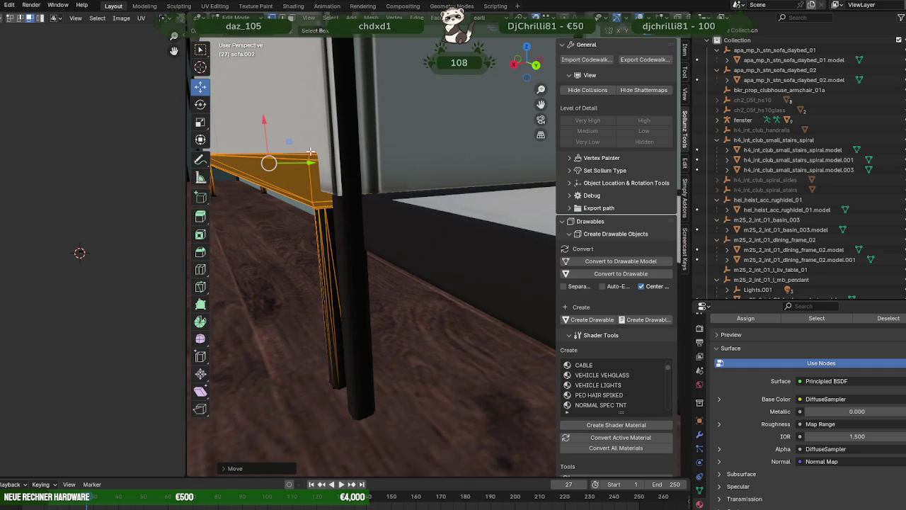
{"action": "left_click_drag", "start_coordinate": [262, 125], "coordinate": [263, 184]}
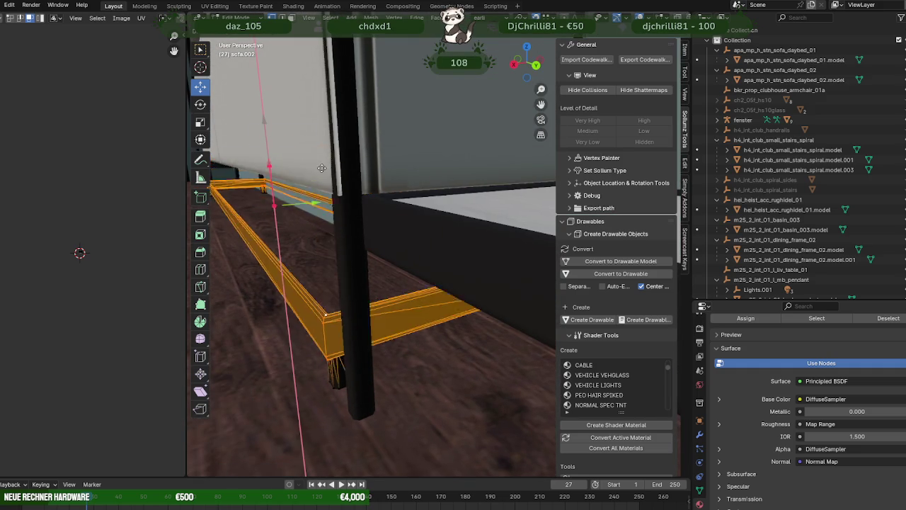
{"action": "left_click_drag", "start_coordinate": [264, 184], "coordinate": [430, 250]}
{"action": "key", "text": "shift+z"}
{"action": "key", "text": "shift+z"}
{"action": "scroll", "scroll_direction": "down", "scroll_amount": 3}
{"action": "scroll", "scroll_direction": "down", "scroll_amount": 3}
{"action": "scroll", "scroll_direction": "down", "scroll_amount": 3}
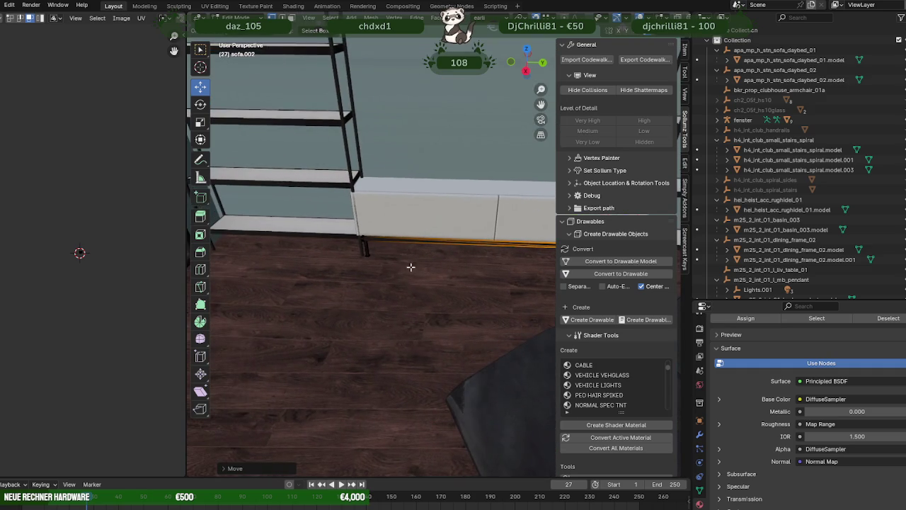
{"action": "key", "text": "shift+z"}
Box-select the frame's corner parts and shift them into line with the cabinet end.
{"action": "left_click_drag", "start_coordinate": [364, 197], "coordinate": [400, 276]}
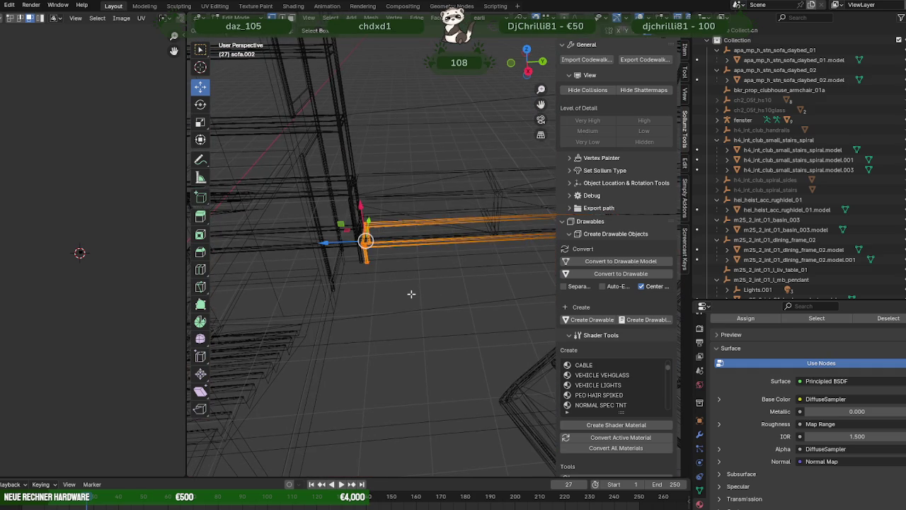
{"action": "scroll", "scroll_direction": "up", "scroll_amount": 3}
{"action": "left_click_drag", "start_coordinate": [420, 277], "coordinate": [405, 261]}
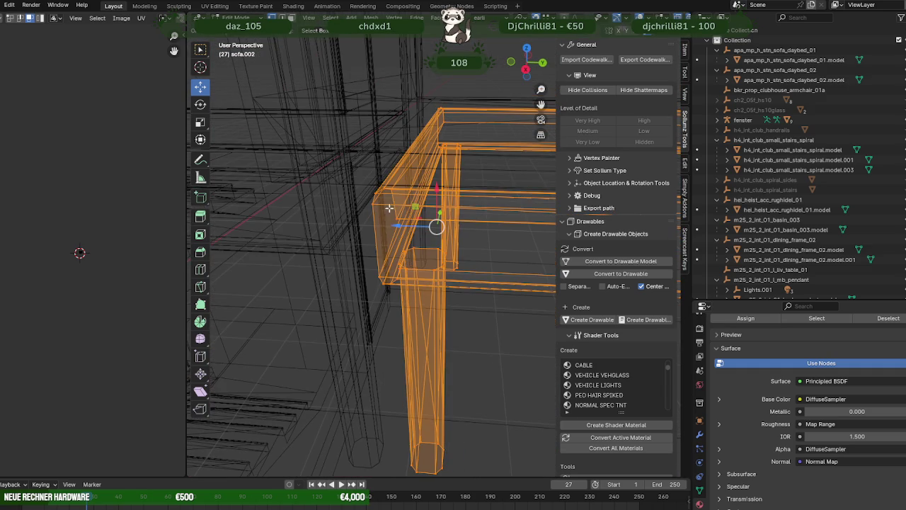
{"action": "left_click_drag", "start_coordinate": [382, 189], "coordinate": [397, 230]}
{"action": "left_click_drag", "start_coordinate": [398, 230], "coordinate": [391, 232]}
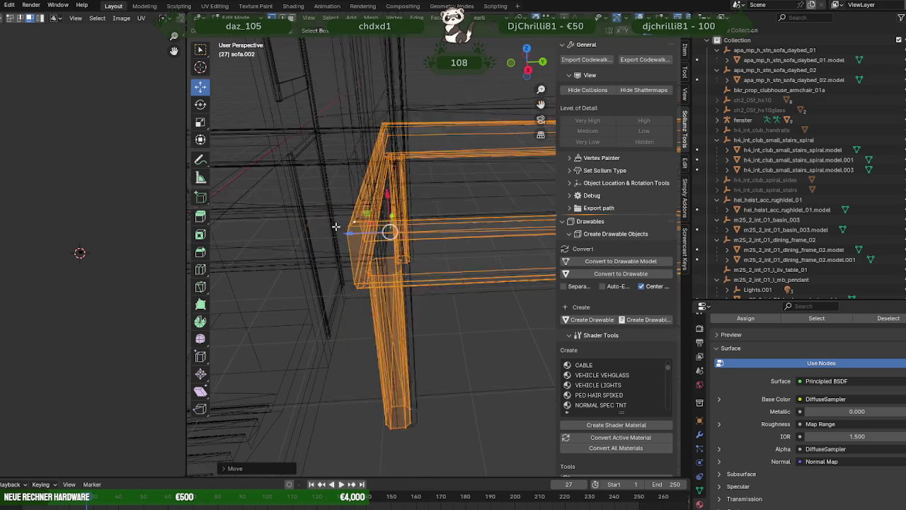
{"action": "key", "text": "shift+z"}
{"action": "left_click_drag", "start_coordinate": [391, 232], "coordinate": [305, 255]}
Move the right-hand shelf unit toward the wall.
{"action": "left_click", "coordinate": [454, 213]}
{"action": "left_click_drag", "start_coordinate": [453, 213], "coordinate": [453, 284]}
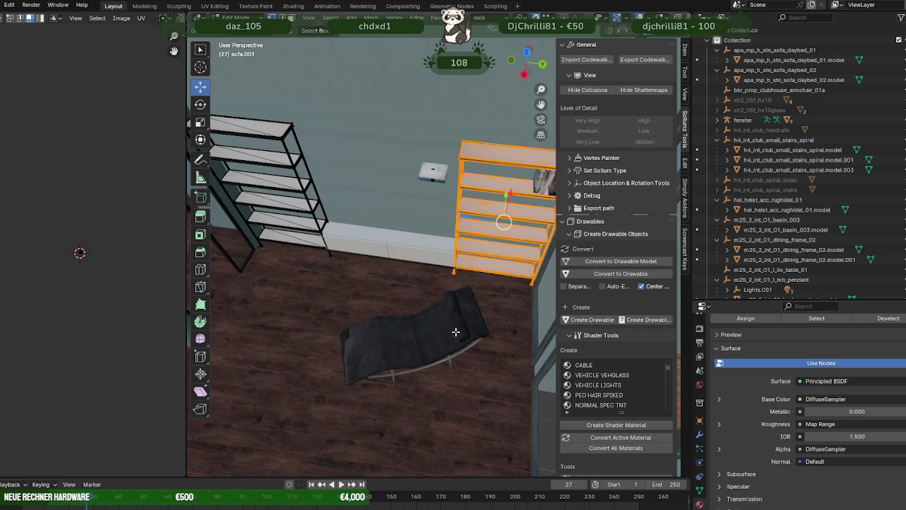
{"action": "key", "text": "shift+z"}
{"action": "key", "text": "g"}
{"action": "key", "text": "shift+z"}
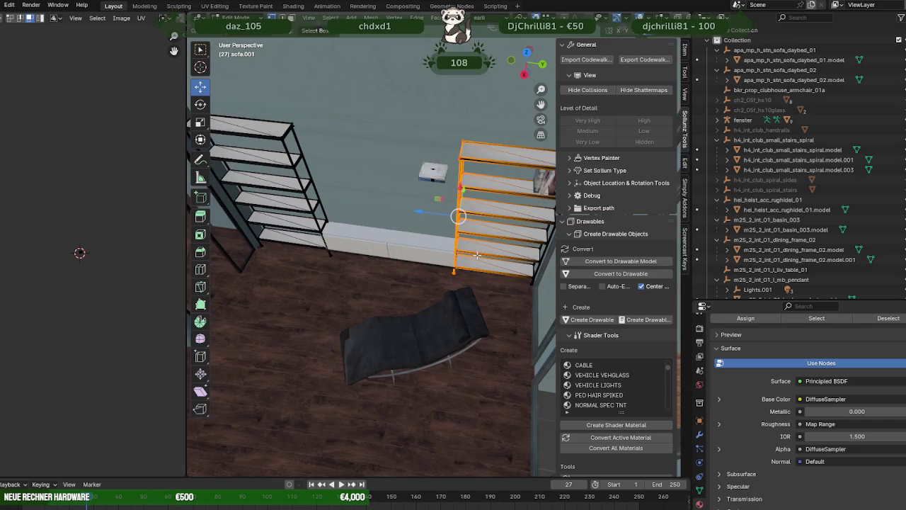
{"action": "left_click_drag", "start_coordinate": [477, 255], "coordinate": [424, 212]}
{"action": "scroll", "scroll_direction": "up", "scroll_amount": 3}
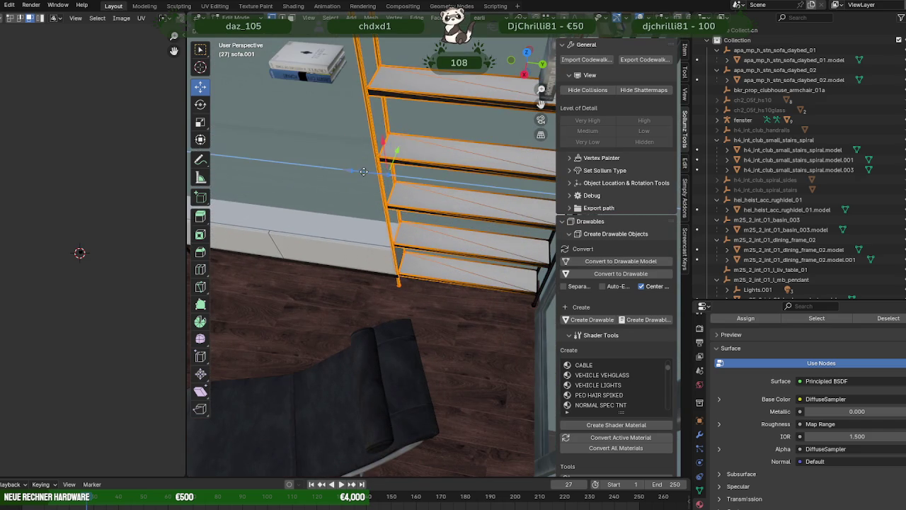
{"action": "scroll", "scroll_direction": "up", "scroll_amount": 3}
{"action": "left_click", "coordinate": [401, 221]}
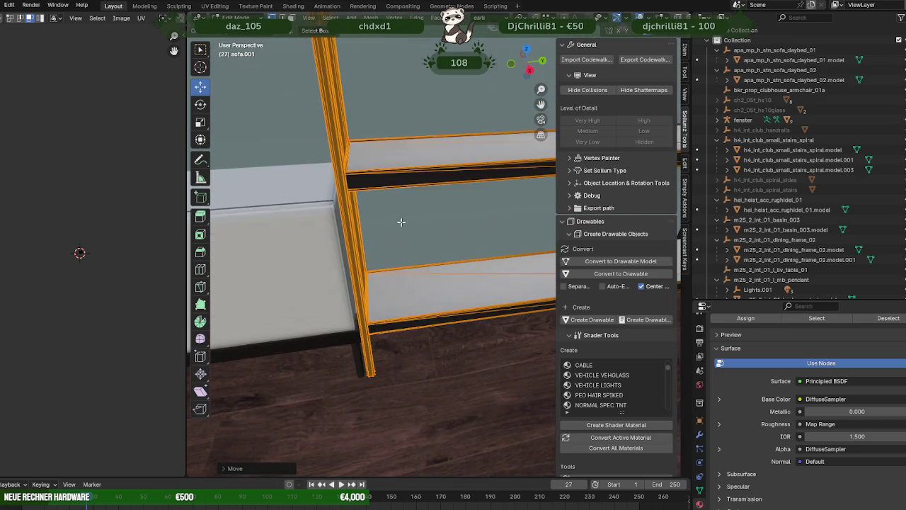
{"action": "scroll", "scroll_direction": "up", "scroll_amount": 3}
{"action": "scroll", "scroll_direction": "down", "scroll_amount": 3}
{"action": "scroll", "scroll_direction": "up", "scroll_amount": 3}
{"action": "left_click_drag", "start_coordinate": [415, 218], "coordinate": [413, 216]}
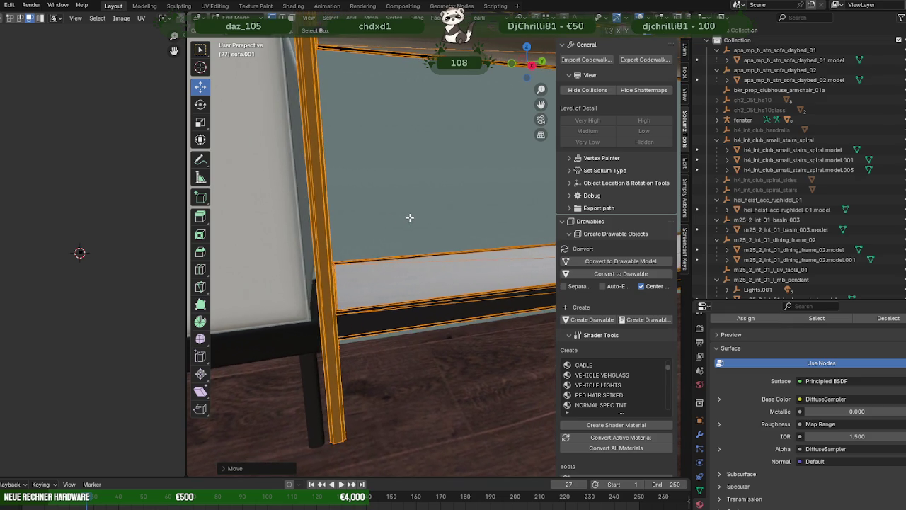
{"action": "scroll", "scroll_direction": "down", "scroll_amount": 3}
{"action": "left_click_drag", "start_coordinate": [399, 229], "coordinate": [367, 136]}
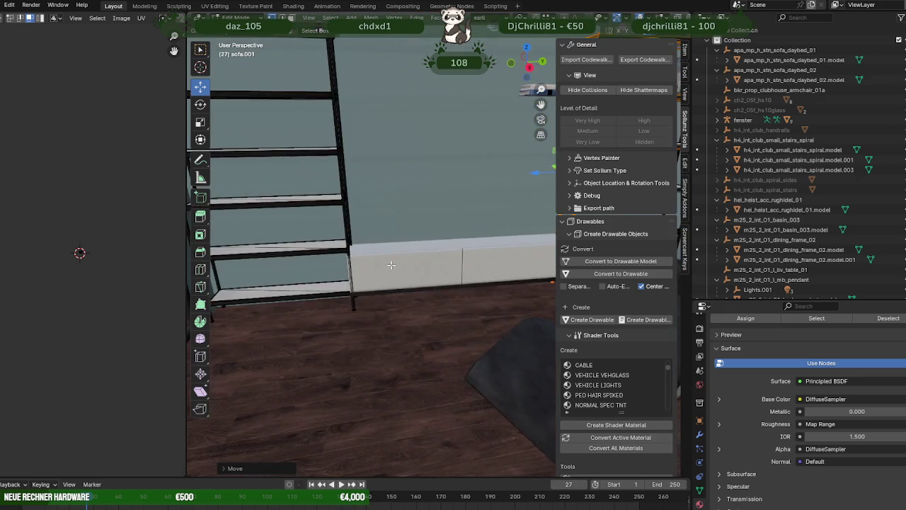
{"action": "scroll", "scroll_direction": "down", "scroll_amount": 3}
{"action": "scroll", "scroll_direction": "down", "scroll_amount": 3}
Slide the shelf unit left until it stands against the cabinet.
{"action": "key", "text": "g"}
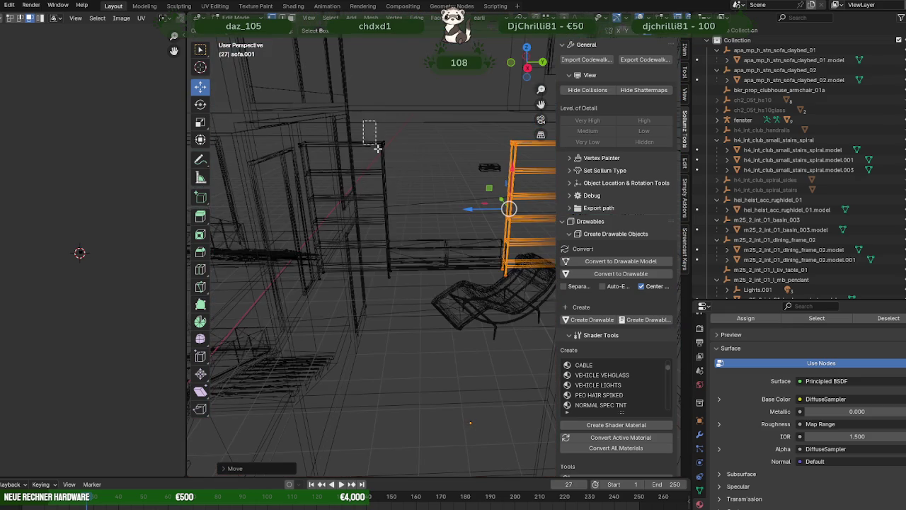
{"action": "left_click", "coordinate": [389, 260]}
{"action": "scroll", "scroll_direction": "up", "scroll_amount": 3}
{"action": "scroll", "scroll_direction": "up", "scroll_amount": 3}
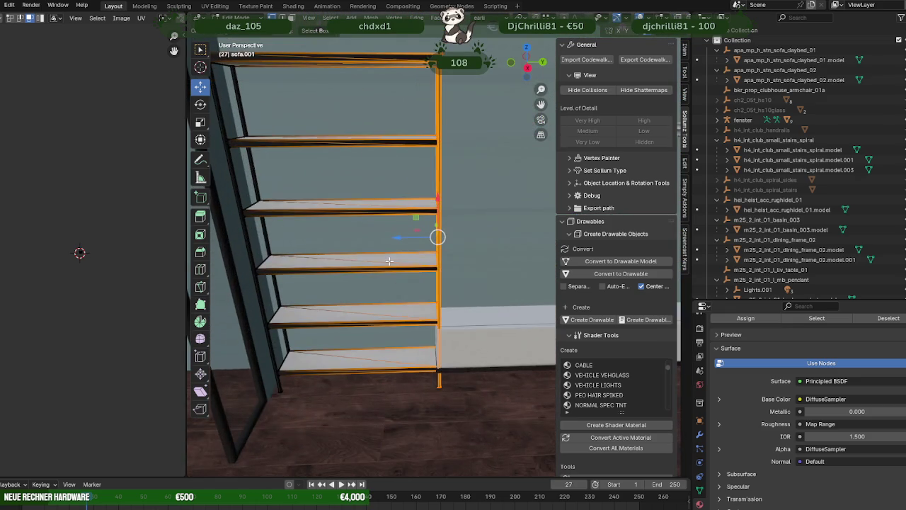
{"action": "scroll", "scroll_direction": "up", "scroll_amount": 3}
{"action": "scroll", "scroll_direction": "up", "scroll_amount": 3}
{"action": "scroll", "scroll_direction": "up", "scroll_amount": 3}
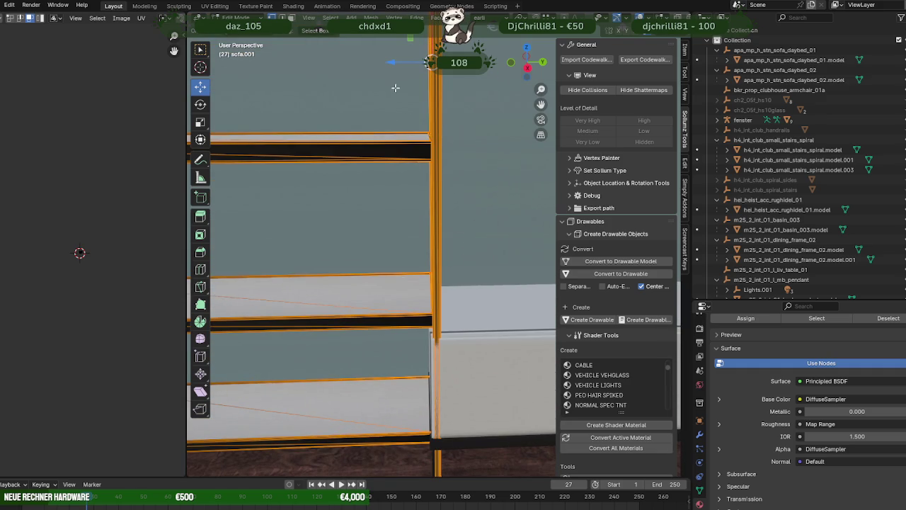
{"action": "left_click_drag", "start_coordinate": [391, 65], "coordinate": [376, 68]}
{"action": "scroll", "scroll_direction": "down", "scroll_amount": 3}
{"action": "left_click_drag", "start_coordinate": [427, 156], "coordinate": [447, 274]}
Box-select the base frame rail ends and extend them to the corner post.
{"action": "key", "text": "Tab"}
{"action": "left_click", "coordinate": [459, 274]}
{"action": "key", "text": "Tab"}
{"action": "key", "text": "Tab"}
{"action": "left_click", "coordinate": [473, 310]}
{"action": "key", "text": "Tab"}
{"action": "key", "text": "shift+z"}
{"action": "left_click_drag", "start_coordinate": [442, 236], "coordinate": [484, 345]}
{"action": "left_click_drag", "start_coordinate": [511, 368], "coordinate": [424, 273]}
{"action": "left_click_drag", "start_coordinate": [492, 310], "coordinate": [439, 283]}
{"action": "left_click_drag", "start_coordinate": [406, 228], "coordinate": [425, 227]}
{"action": "left_click_drag", "start_coordinate": [425, 227], "coordinate": [523, 220]}
{"action": "key", "text": "Tab"}
{"action": "key", "text": "shift+z"}
Select the two shelf units, then the white TV cabinet.
{"action": "scroll", "scroll_direction": "down", "scroll_amount": 3}
{"action": "scroll", "scroll_direction": "down", "scroll_amount": 3}
{"action": "left_click", "coordinate": [452, 223]}
{"action": "key", "text": "KP_Divide"}
{"action": "key", "text": "KP_Divide"}
{"action": "scroll", "scroll_direction": "up", "scroll_amount": 3}
{"action": "left_click_drag", "start_coordinate": [385, 270], "coordinate": [396, 306]}
{"action": "scroll", "scroll_direction": "up", "scroll_amount": 3}
{"action": "left_click", "coordinate": [409, 267]}
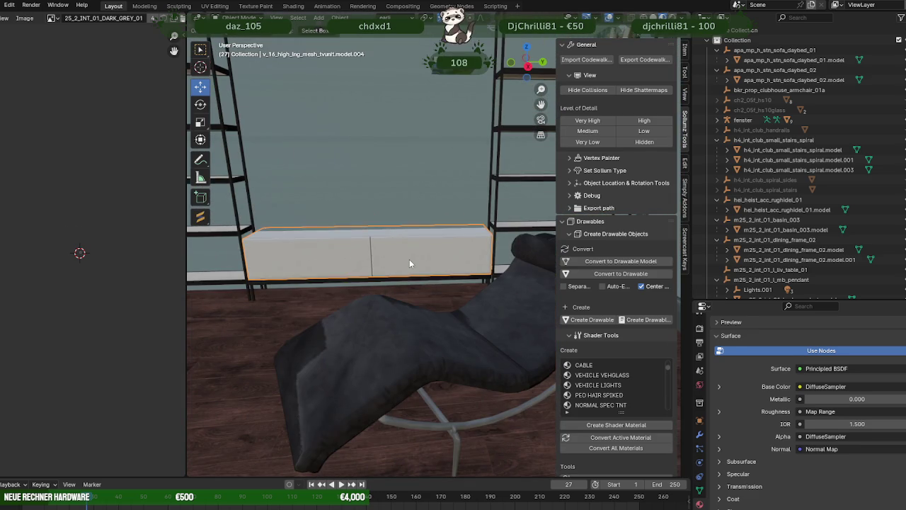
Select all of the TV cabinet's geometry in Edit Mode.
{"action": "key", "text": "Tab"}
{"action": "left_click_drag", "start_coordinate": [409, 265], "coordinate": [467, 354]}
{"action": "key", "text": "shift+z"}
{"action": "left_click_drag", "start_coordinate": [475, 354], "coordinate": [430, 141]}
{"action": "left_click_drag", "start_coordinate": [434, 114], "coordinate": [435, 117]}
{"action": "scroll", "scroll_direction": "up", "scroll_amount": 3}
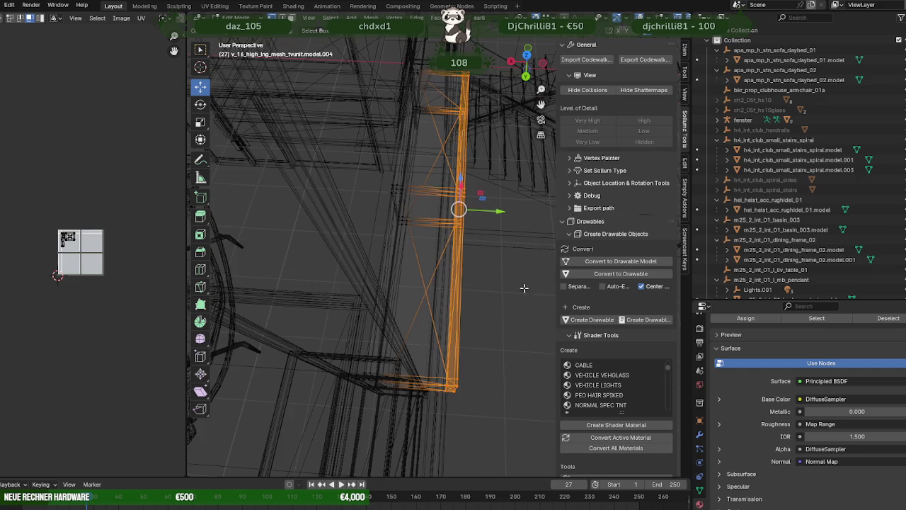
{"action": "scroll", "scroll_direction": "down", "scroll_amount": 3}
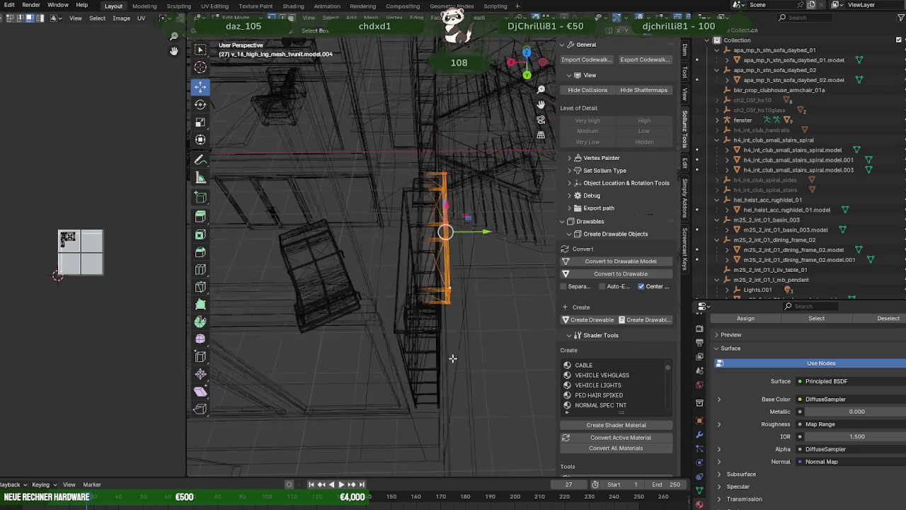
{"action": "key", "text": "shift+z"}
{"action": "scroll", "scroll_direction": "down", "scroll_amount": 3}
{"action": "scroll", "scroll_direction": "down", "scroll_amount": 3}
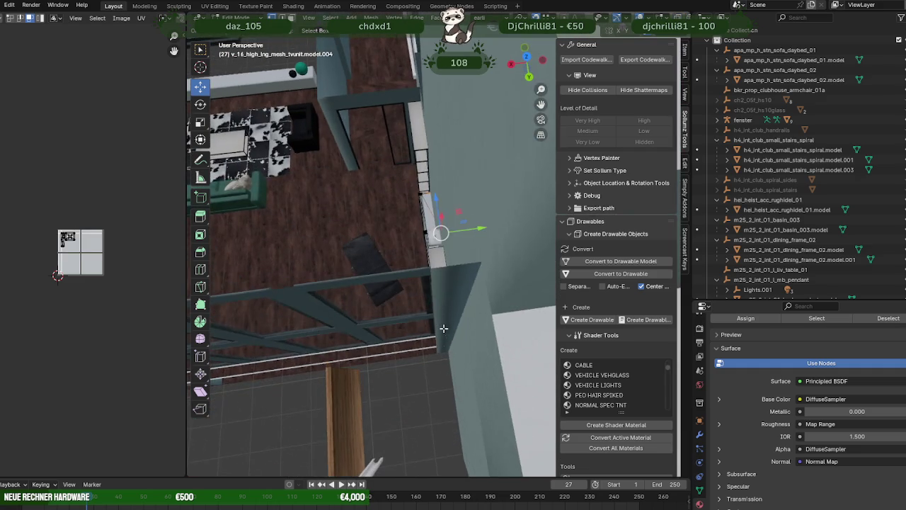
{"action": "scroll", "scroll_direction": "down", "scroll_amount": 3}
{"action": "scroll", "scroll_direction": "down", "scroll_amount": 3}
{"action": "scroll", "scroll_direction": "down", "scroll_amount": 3}
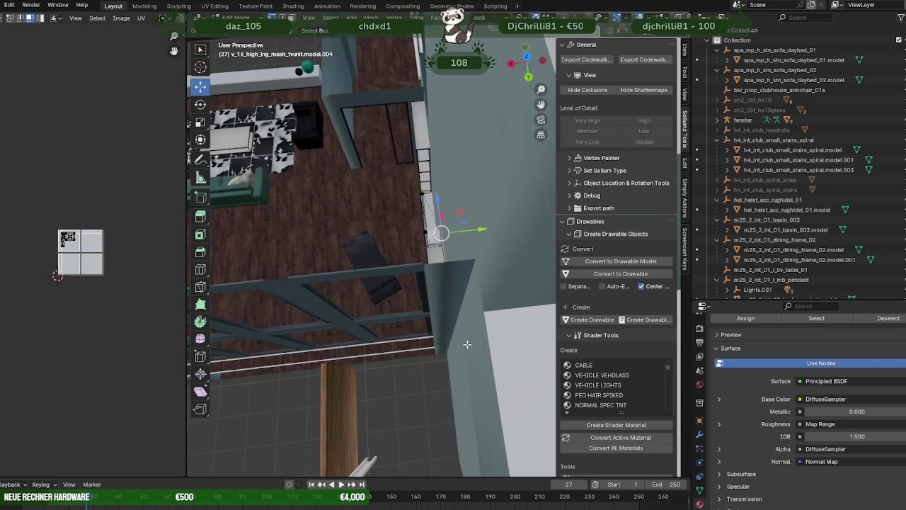
Push the cabinet geometry back toward the wall.
{"action": "left_click_drag", "start_coordinate": [481, 229], "coordinate": [471, 237]}
{"action": "scroll", "scroll_direction": "up", "scroll_amount": 3}
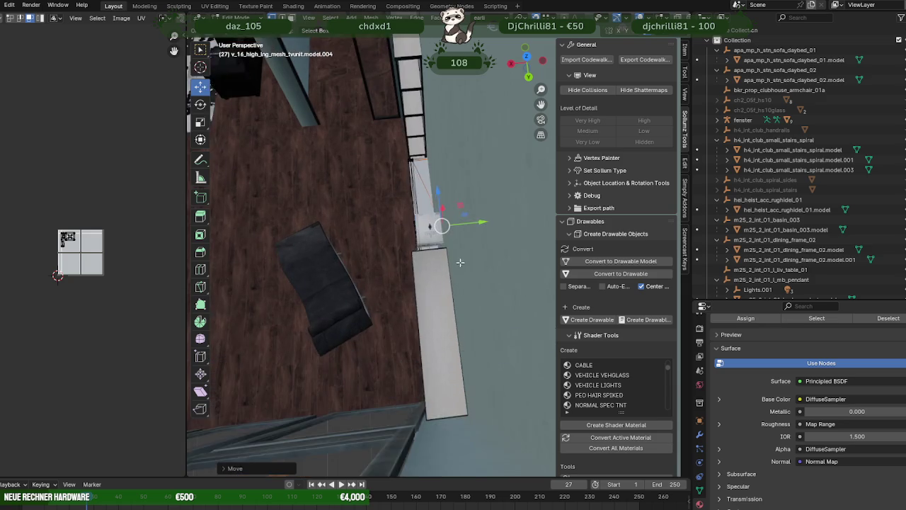
{"action": "scroll", "scroll_direction": "up", "scroll_amount": 3}
{"action": "scroll", "scroll_direction": "up", "scroll_amount": 3}
{"action": "scroll", "scroll_direction": "up", "scroll_amount": 3}
{"action": "scroll", "scroll_direction": "up", "scroll_amount": 3}
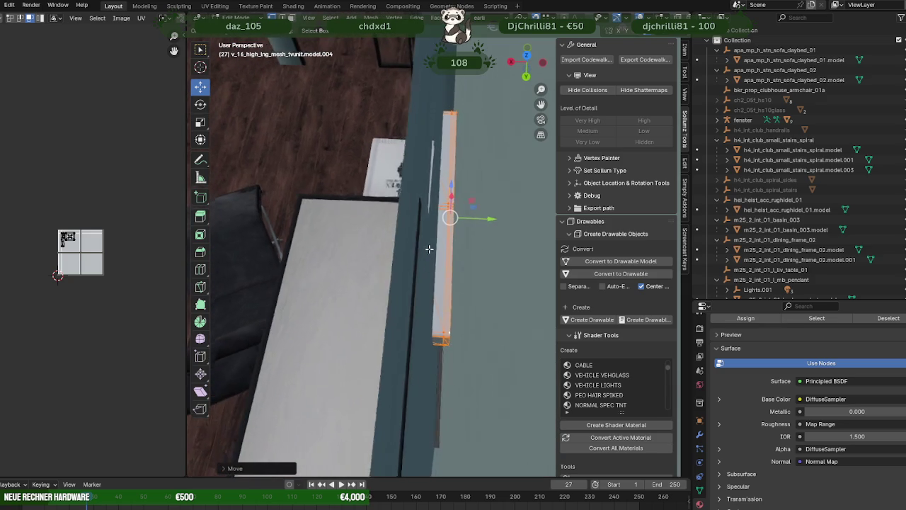
{"action": "scroll", "scroll_direction": "up", "scroll_amount": 3}
{"action": "scroll", "scroll_direction": "down", "scroll_amount": 3}
{"action": "scroll", "scroll_direction": "up", "scroll_amount": 3}
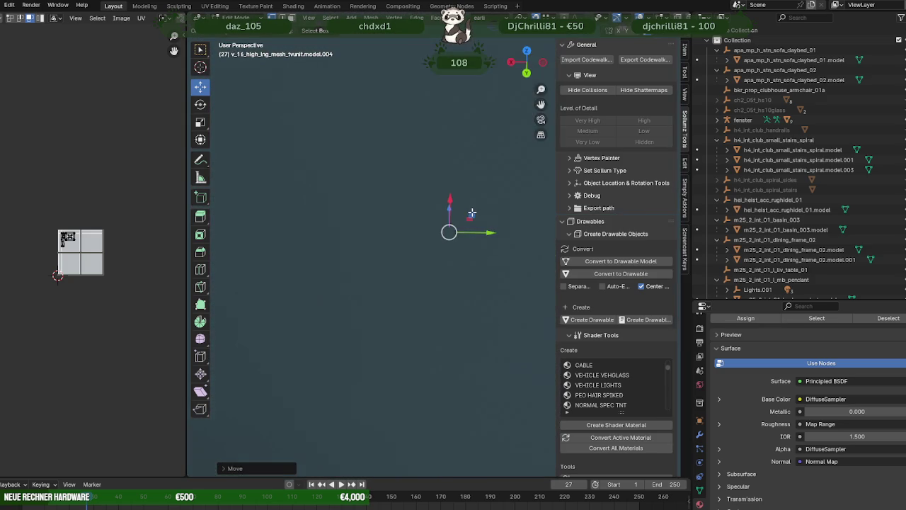
{"action": "scroll", "scroll_direction": "down", "scroll_amount": 3}
Slide the cabinet sideways along the wall to sit below the shelves.
{"action": "left_click_drag", "start_coordinate": [483, 231], "coordinate": [434, 228]}
{"action": "scroll", "scroll_direction": "down", "scroll_amount": 3}
{"action": "scroll", "scroll_direction": "down", "scroll_amount": 3}
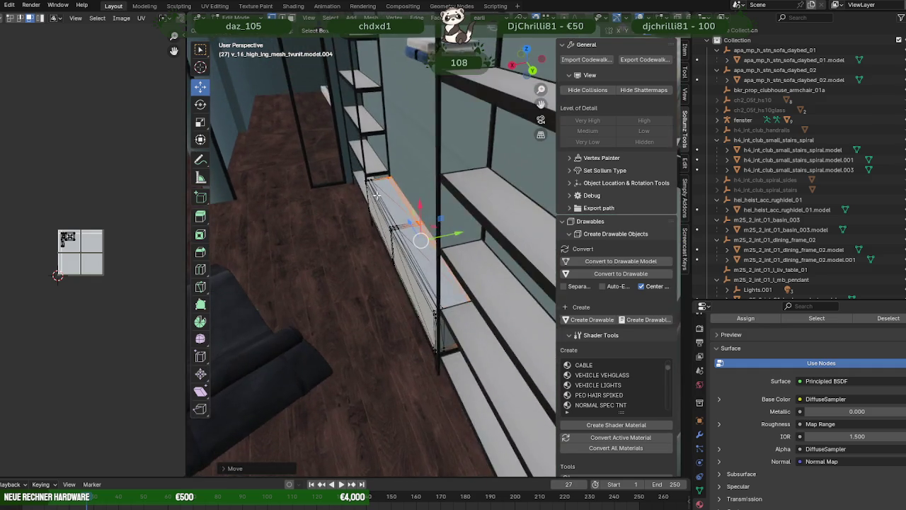
{"action": "scroll", "scroll_direction": "down", "scroll_amount": 3}
{"action": "left_click_drag", "start_coordinate": [517, 334], "coordinate": [397, 53]}
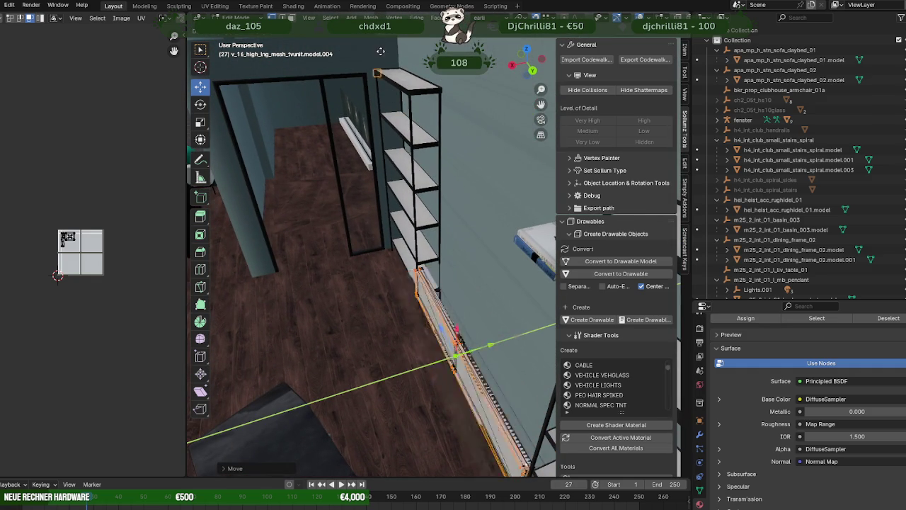
{"action": "left_click_drag", "start_coordinate": [395, 43], "coordinate": [342, 307]}
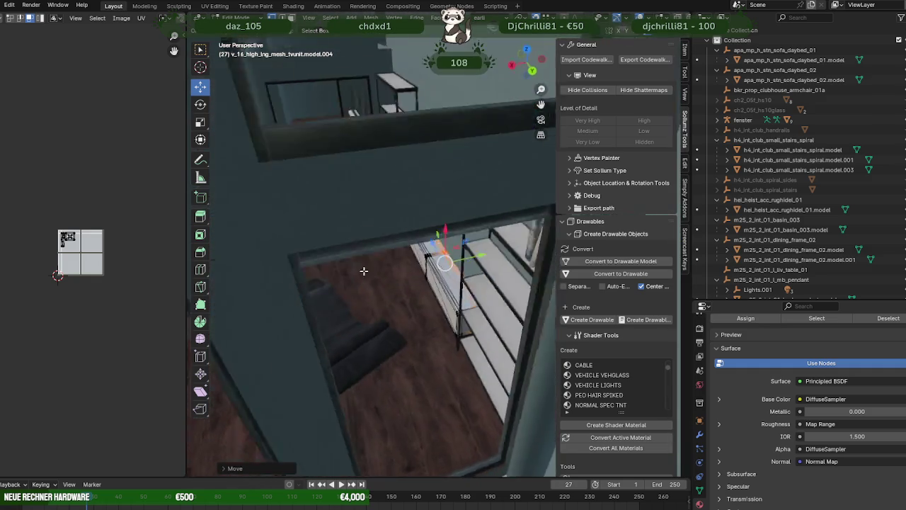
{"action": "left_click", "coordinate": [440, 302]}
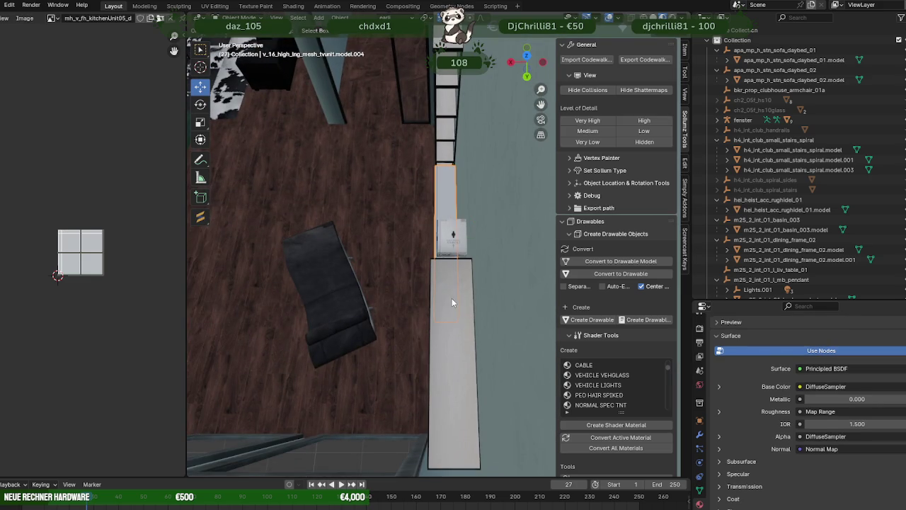
Select sofa.001 and its wall panel and slide both along Y beside the cabinet.
{"action": "left_click", "coordinate": [452, 298]}
{"action": "left_click", "coordinate": [451, 298]}
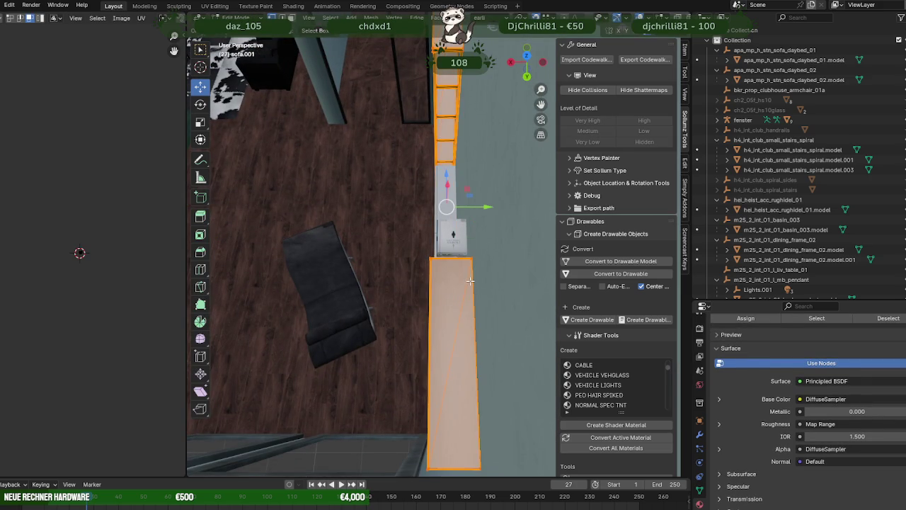
{"action": "key", "text": "shift+z"}
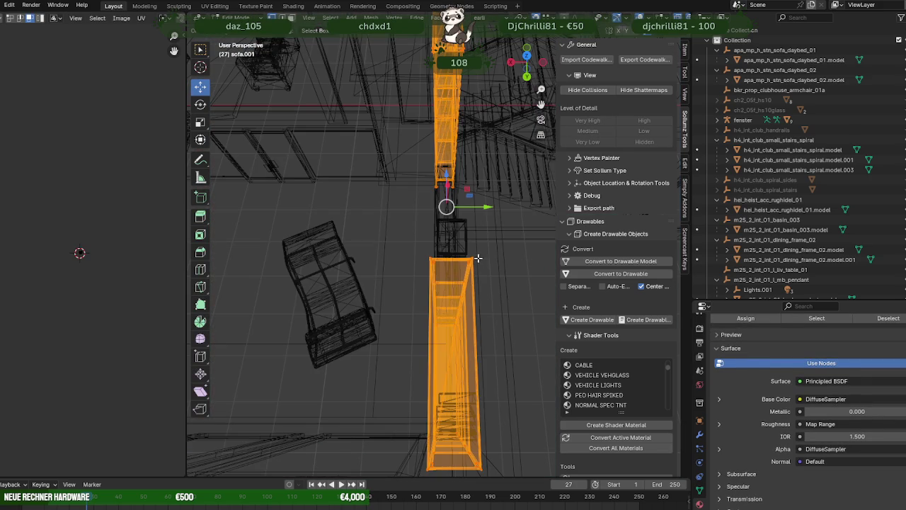
{"action": "scroll", "scroll_direction": "down", "scroll_amount": 3}
{"action": "key", "text": "shift+z"}
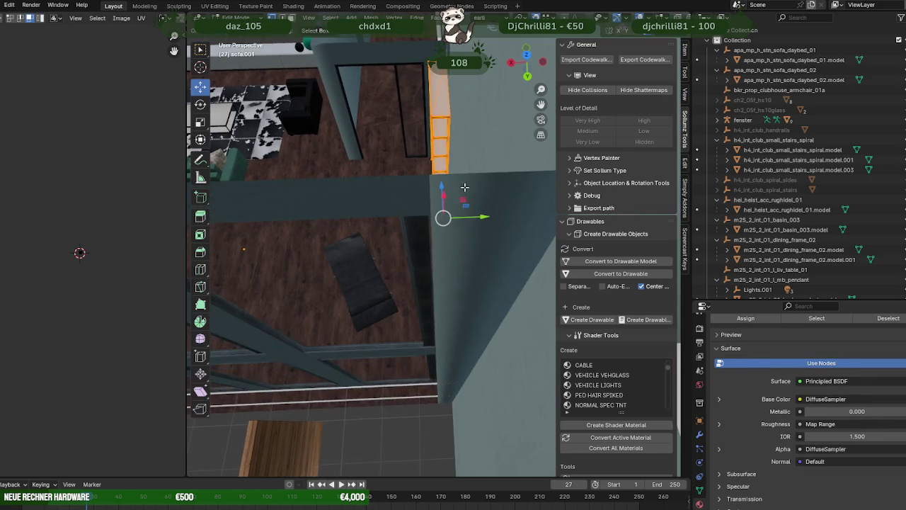
{"action": "left_click_drag", "start_coordinate": [469, 227], "coordinate": [480, 269]}
{"action": "left_click_drag", "start_coordinate": [488, 258], "coordinate": [449, 85]}
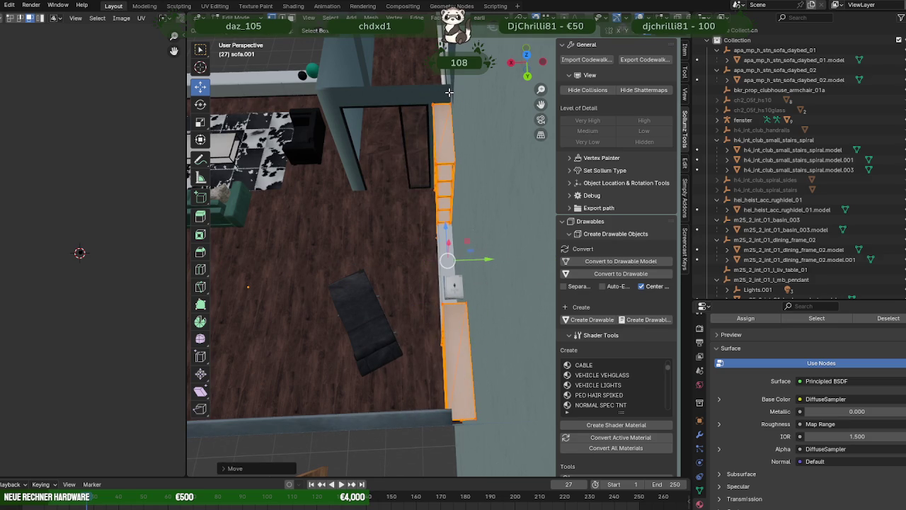
{"action": "left_click_drag", "start_coordinate": [449, 92], "coordinate": [451, 225]}
{"action": "left_click_drag", "start_coordinate": [480, 240], "coordinate": [474, 241]}
{"action": "left_click_drag", "start_coordinate": [474, 240], "coordinate": [412, 236]}
{"action": "scroll", "scroll_direction": "down", "scroll_amount": 3}
{"action": "scroll", "scroll_direction": "up", "scroll_amount": 3}
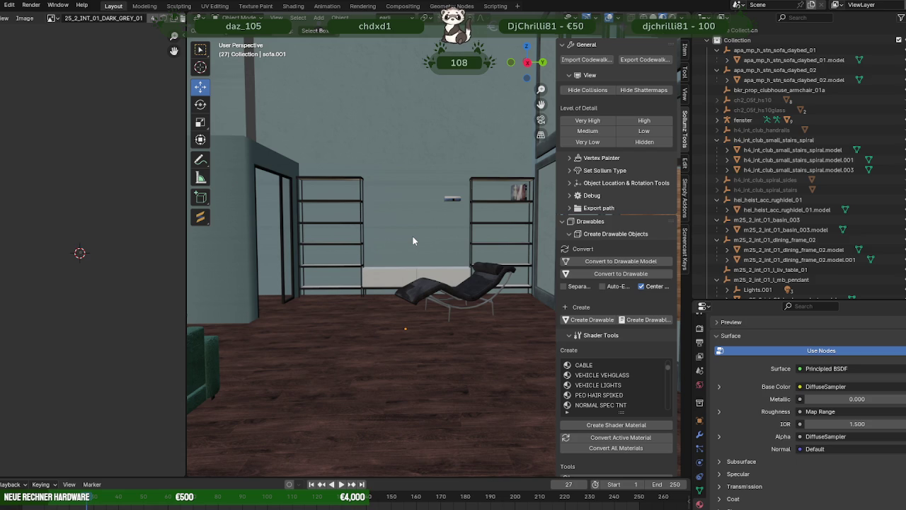
Select the dog wall art in Edit Mode and slide it along the Y axis.
{"action": "left_click_drag", "start_coordinate": [424, 225], "coordinate": [408, 266]}
{"action": "scroll", "scroll_direction": "up", "scroll_amount": 3}
{"action": "scroll", "scroll_direction": "down", "scroll_amount": 3}
{"action": "scroll", "scroll_direction": "down", "scroll_amount": 3}
{"action": "scroll", "scroll_direction": "up", "scroll_amount": 3}
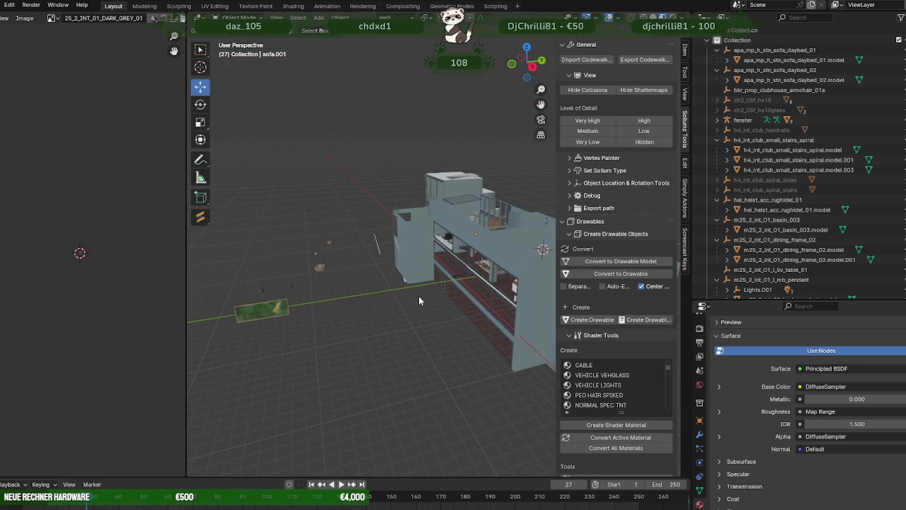
{"action": "left_click", "coordinate": [284, 312]}
{"action": "key", "text": "Tab"}
{"action": "left_click_drag", "start_coordinate": [292, 299], "coordinate": [351, 211]}
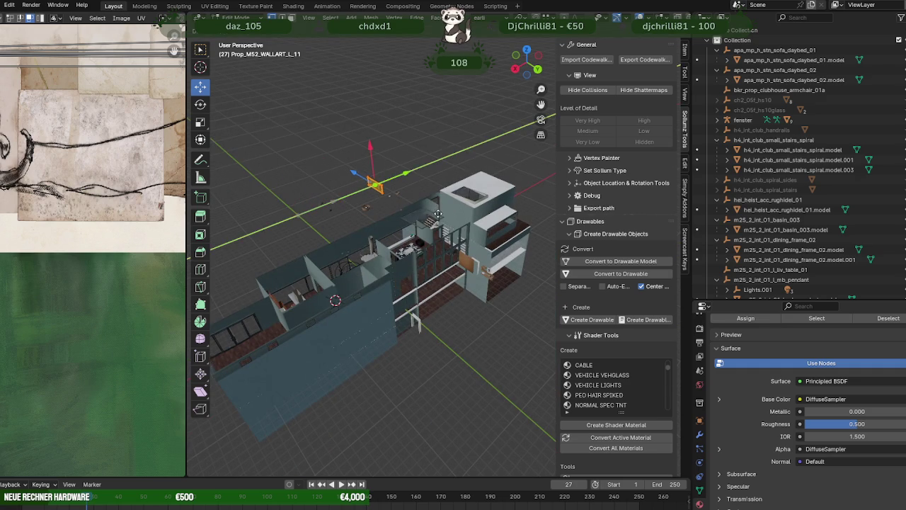
{"action": "key", "text": "KP_Divide"}
{"action": "key", "text": "KP_Divide"}
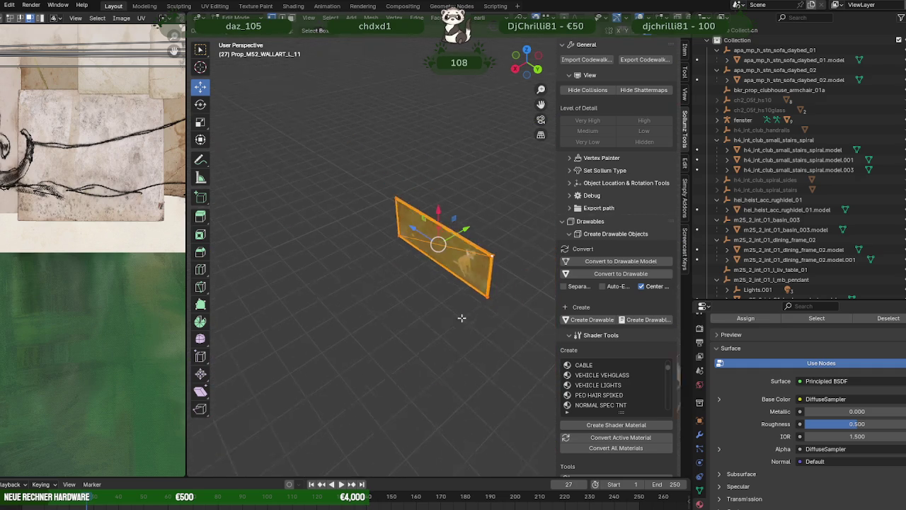
{"action": "left_click_drag", "start_coordinate": [451, 229], "coordinate": [398, 293]}
{"action": "scroll", "scroll_direction": "up", "scroll_amount": 3}
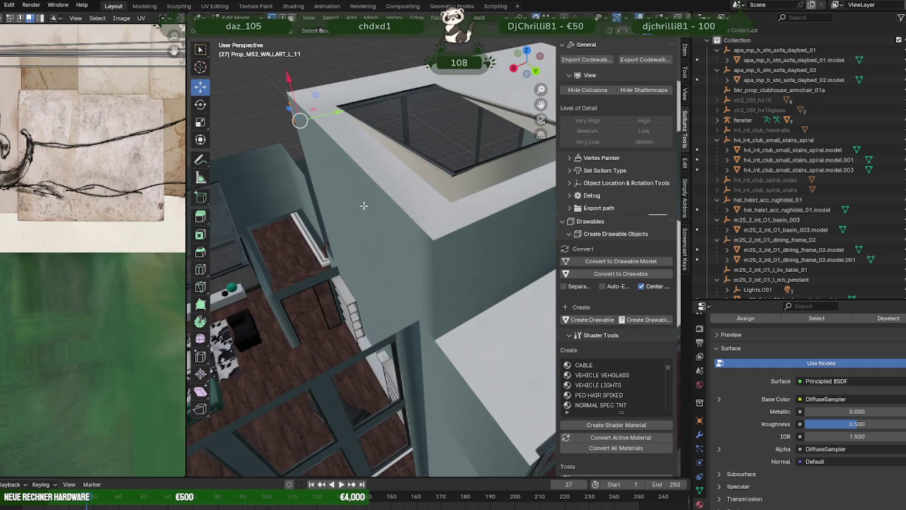
{"action": "left_click_drag", "start_coordinate": [337, 111], "coordinate": [347, 251]}
{"action": "left_click", "coordinate": [336, 265]}
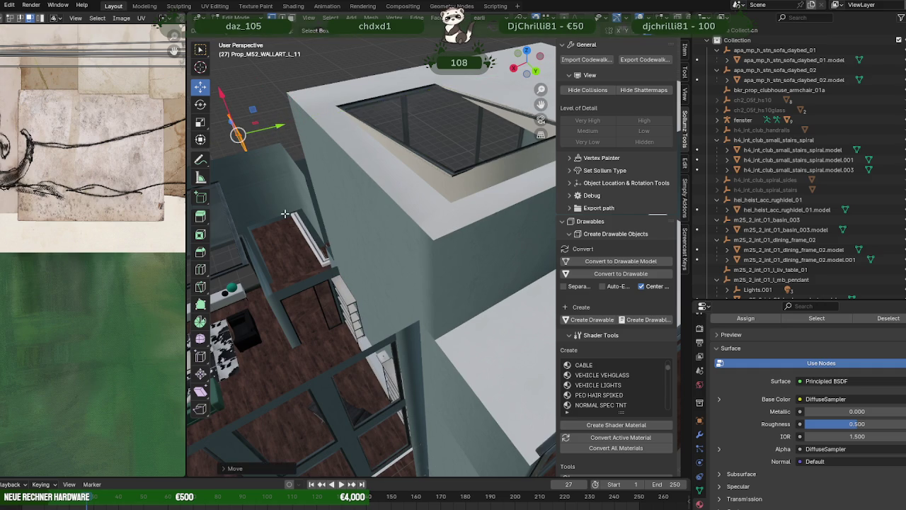
Move the wall art toward the apartment and lift it upward.
{"action": "scroll", "scroll_direction": "down", "scroll_amount": 3}
{"action": "scroll", "scroll_direction": "down", "scroll_amount": 3}
{"action": "left_click_drag", "start_coordinate": [278, 156], "coordinate": [396, 256]}
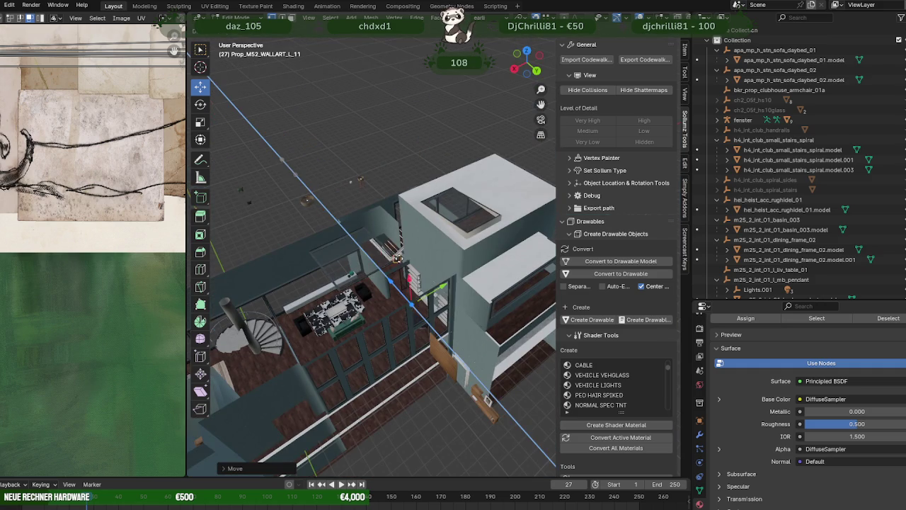
{"action": "left_click", "coordinate": [413, 262]}
{"action": "scroll", "scroll_direction": "up", "scroll_amount": 3}
{"action": "scroll", "scroll_direction": "up", "scroll_amount": 3}
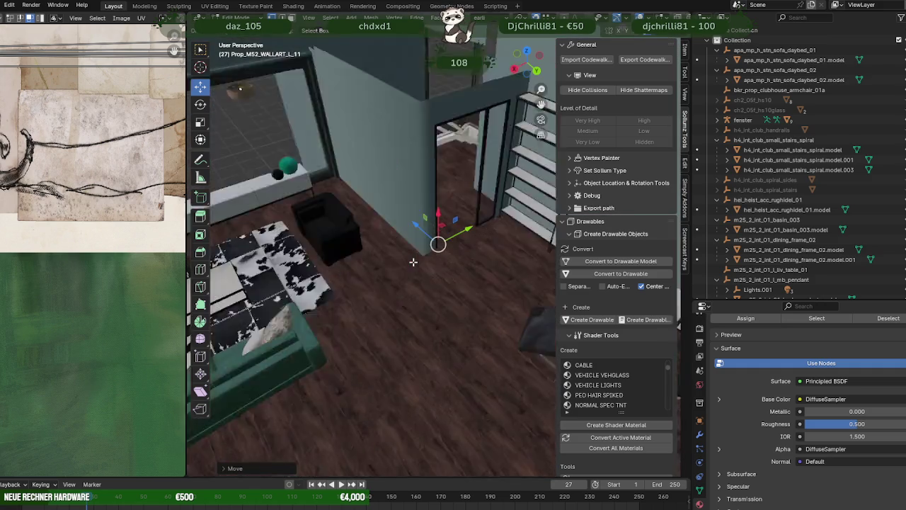
{"action": "scroll", "scroll_direction": "up", "scroll_amount": 3}
{"action": "left_click_drag", "start_coordinate": [439, 213], "coordinate": [499, 201]}
{"action": "left_click", "coordinate": [425, 139]}
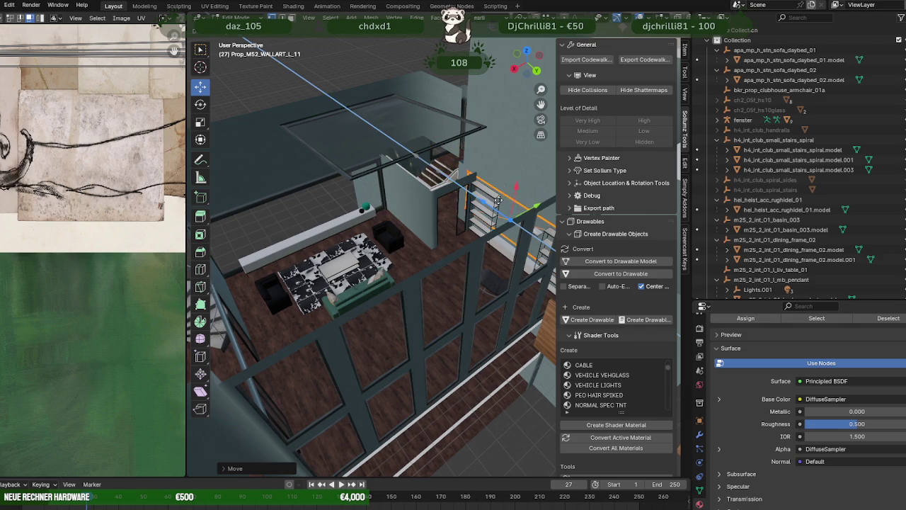
{"action": "left_click", "coordinate": [505, 203]}
{"action": "key", "text": "KP_Decimal"}
Scale the wall art down across two axes.
{"action": "left_click_drag", "start_coordinate": [505, 203], "coordinate": [485, 223]}
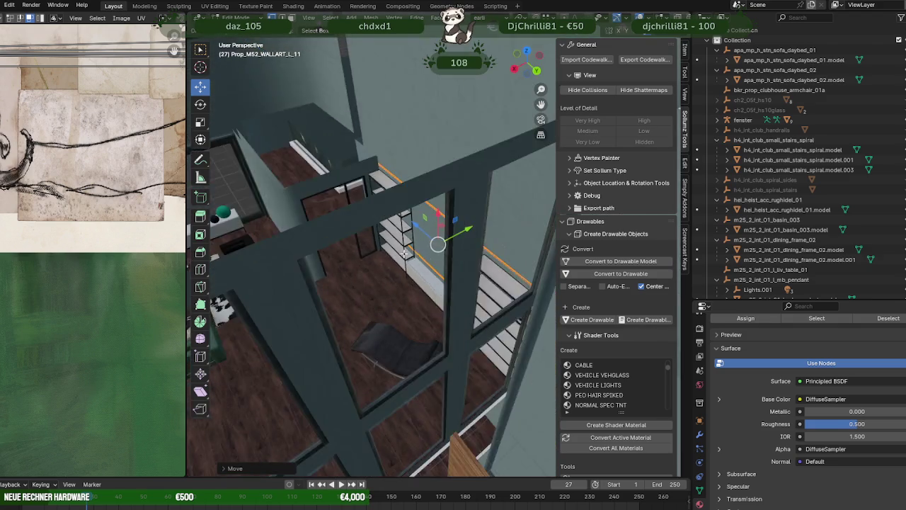
{"action": "key", "text": "shift+space"}
{"action": "key", "text": "s"}
{"action": "left_click_drag", "start_coordinate": [418, 222], "coordinate": [431, 234]}
{"action": "right_click", "coordinate": [431, 233]}
{"action": "key", "text": "Escape"}
{"action": "scroll", "scroll_direction": "up", "scroll_amount": 3}
{"action": "scroll", "scroll_direction": "up", "scroll_amount": 3}
Slide the wall art flat against the wall.
{"action": "left_click_drag", "start_coordinate": [432, 233], "coordinate": [447, 241]}
{"action": "left_click_drag", "start_coordinate": [434, 246], "coordinate": [465, 252]}
{"action": "left_click_drag", "start_coordinate": [465, 253], "coordinate": [359, 145]}
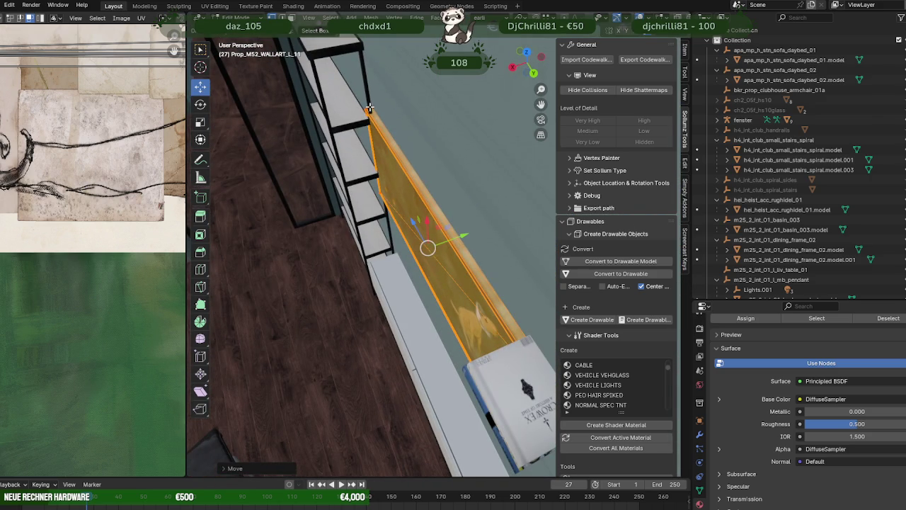
{"action": "left_click_drag", "start_coordinate": [369, 107], "coordinate": [442, 274]}
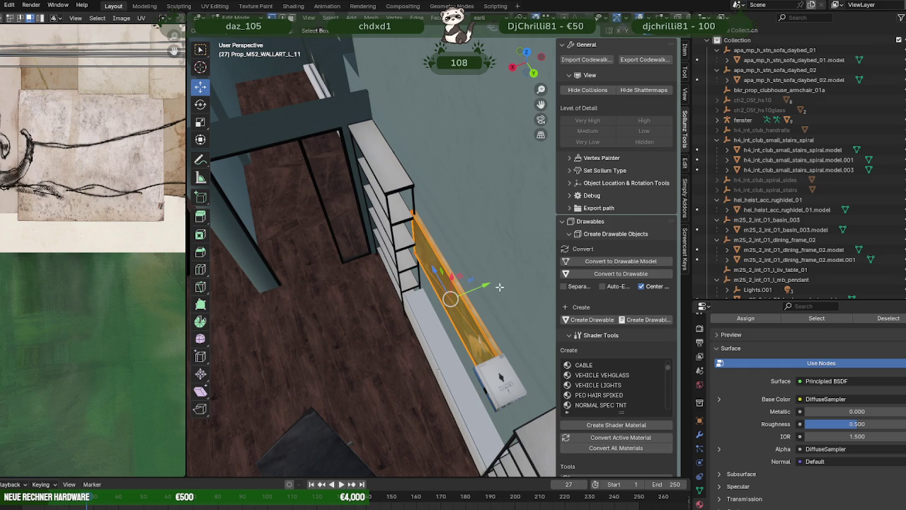
{"action": "left_click_drag", "start_coordinate": [481, 281], "coordinate": [359, 97]}
{"action": "left_click", "coordinate": [364, 89]}
Centre the wall art between the shelves, raise it, then nudge it down and exit Edit Mode.
{"action": "left_click_drag", "start_coordinate": [364, 89], "coordinate": [457, 220]}
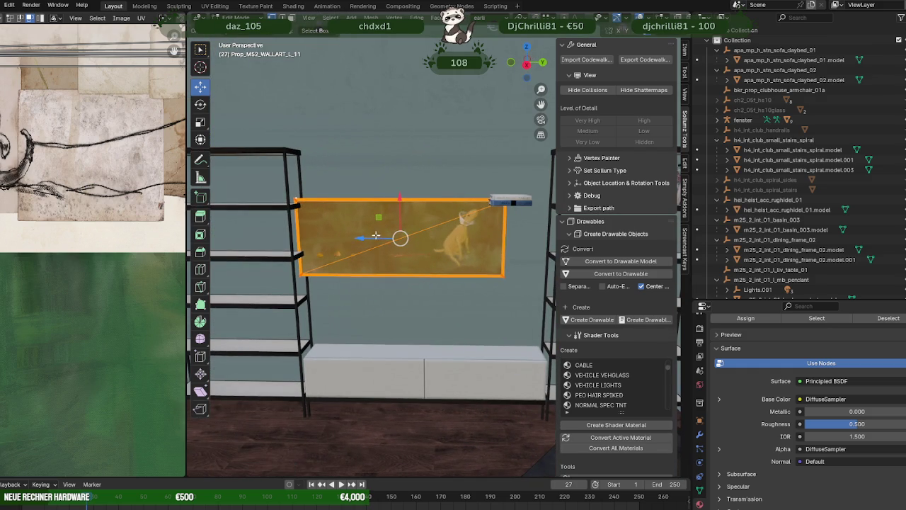
{"action": "left_click_drag", "start_coordinate": [376, 238], "coordinate": [404, 227]}
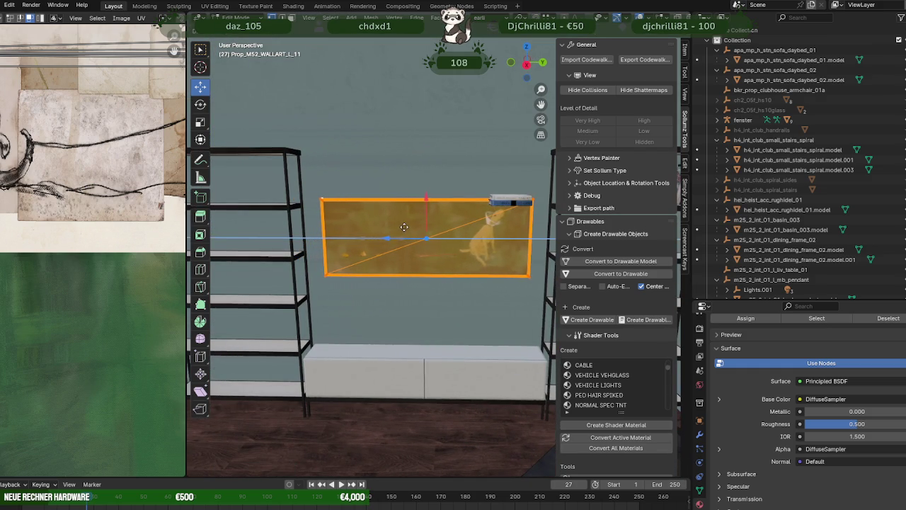
{"action": "left_click_drag", "start_coordinate": [424, 199], "coordinate": [422, 175]}
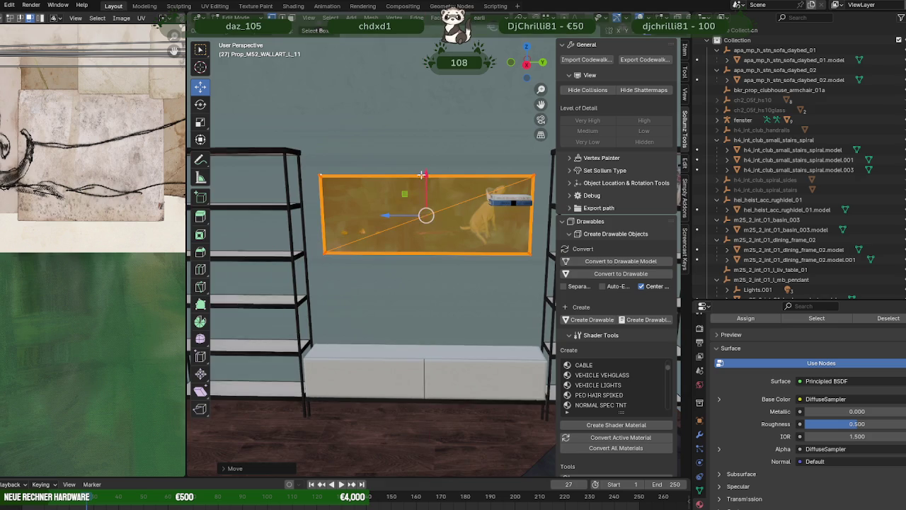
{"action": "scroll", "scroll_direction": "down", "scroll_amount": 3}
{"action": "left_click_drag", "start_coordinate": [431, 184], "coordinate": [430, 190]}
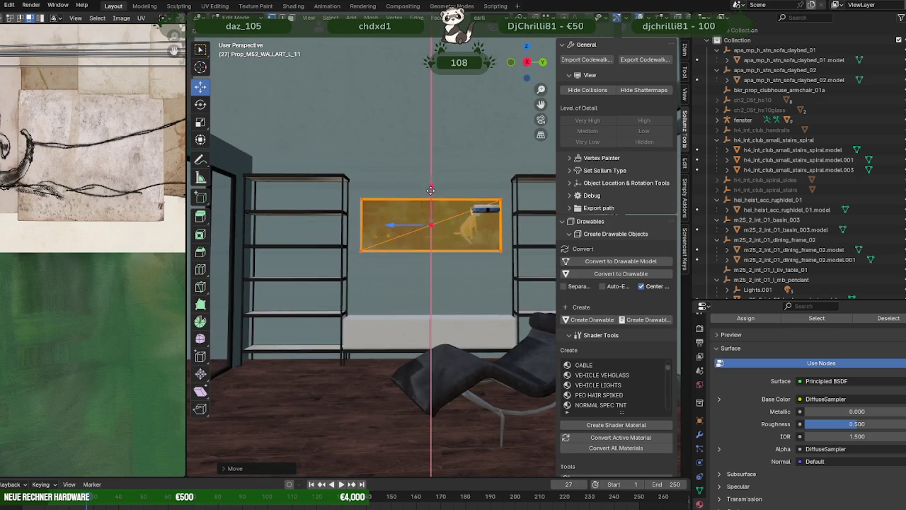
{"action": "left_click", "coordinate": [431, 190]}
{"action": "key", "text": "Tab"}
{"action": "left_click_drag", "start_coordinate": [428, 270], "coordinate": [406, 252]}
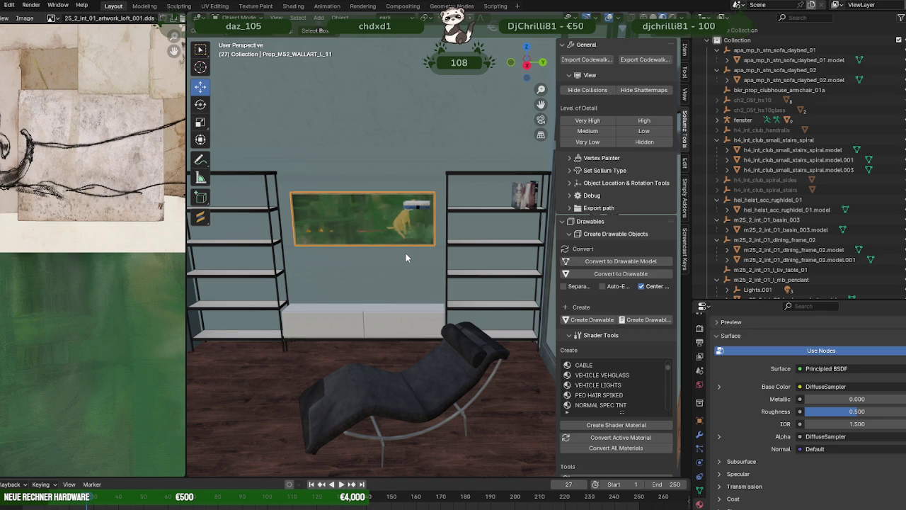
Select the upright books on the right shelf for mesh editing, viewed in wireframe.
{"action": "scroll", "scroll_direction": "up", "scroll_amount": 3}
{"action": "left_click", "coordinate": [486, 187]}
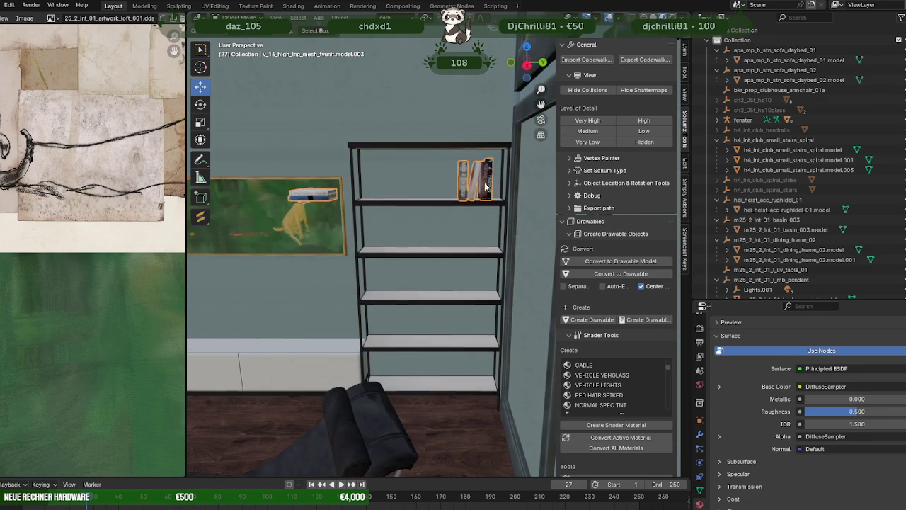
{"action": "key", "text": "Tab"}
{"action": "scroll", "scroll_direction": "up", "scroll_amount": 3}
{"action": "scroll", "scroll_direction": "up", "scroll_amount": 3}
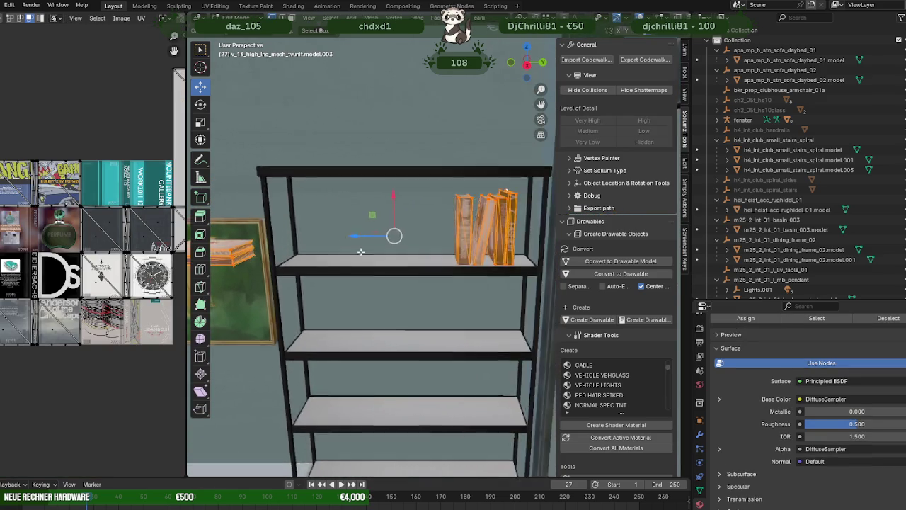
{"action": "scroll", "scroll_direction": "up", "scroll_amount": 3}
{"action": "scroll", "scroll_direction": "up", "scroll_amount": 3}
{"action": "left_click_drag", "start_coordinate": [481, 276], "coordinate": [441, 298]}
{"action": "key", "text": "shift+z"}
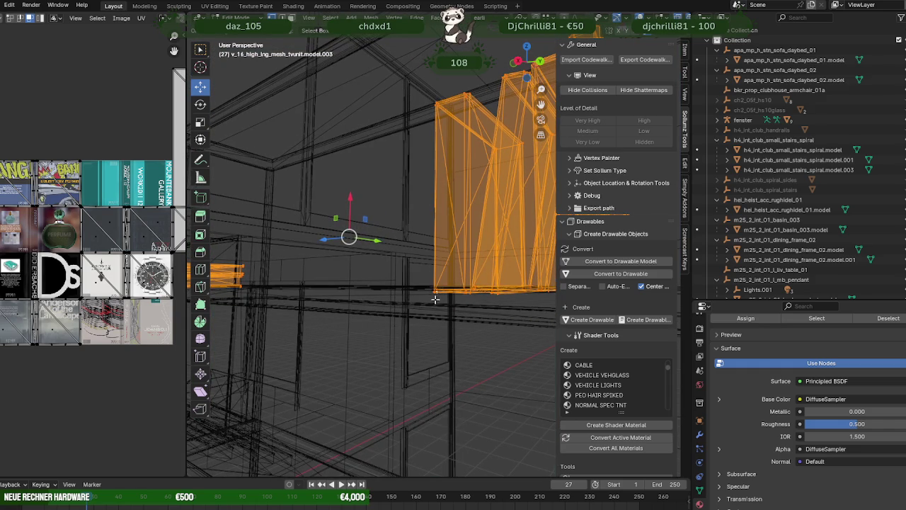
Shift the upright books slightly upward and sideways along the shelf.
{"action": "left_click_drag", "start_coordinate": [435, 299], "coordinate": [364, 211]}
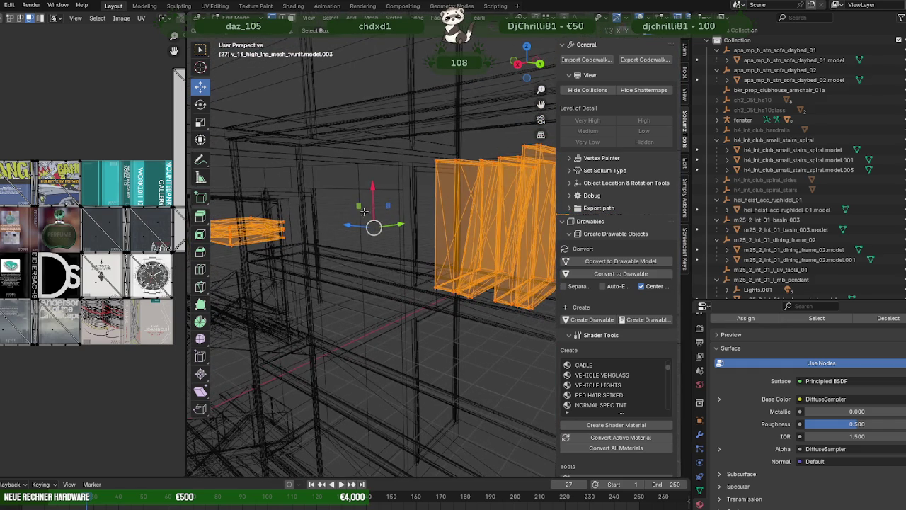
{"action": "left_click_drag", "start_coordinate": [372, 188], "coordinate": [304, 244]}
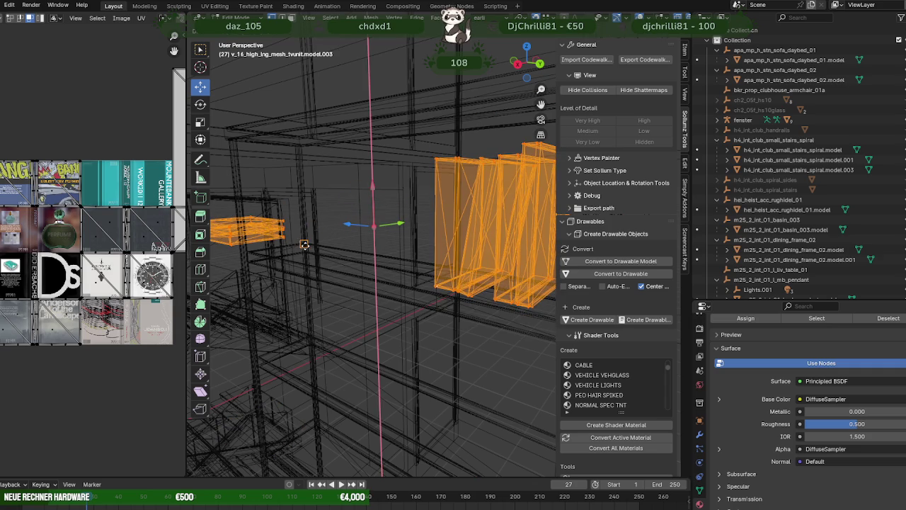
{"action": "key", "text": "shift+z"}
{"action": "left_click_drag", "start_coordinate": [304, 245], "coordinate": [330, 221]}
{"action": "left_click_drag", "start_coordinate": [250, 202], "coordinate": [283, 203]}
{"action": "left_click_drag", "start_coordinate": [284, 204], "coordinate": [371, 256]}
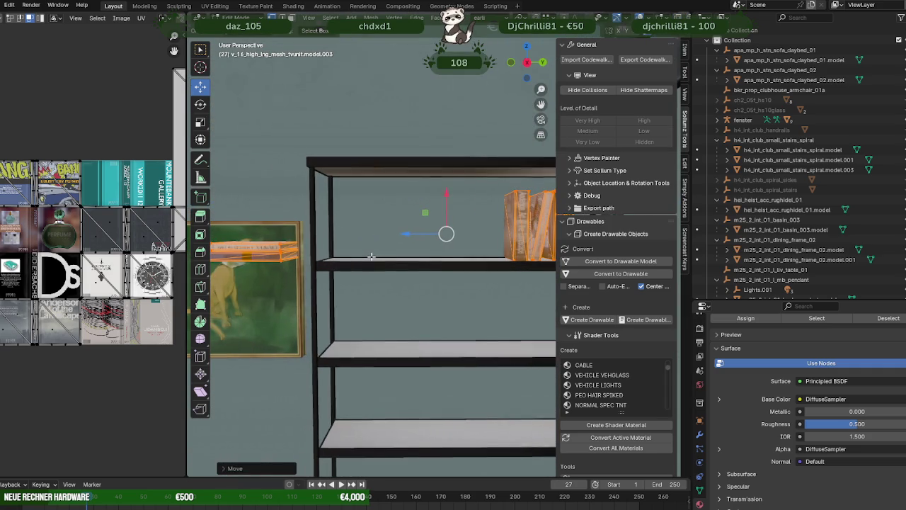
{"action": "left_click_drag", "start_coordinate": [457, 243], "coordinate": [461, 233]}
Switch between shading modes and select only the lying book stack near the picture.
{"action": "key", "text": "z"}
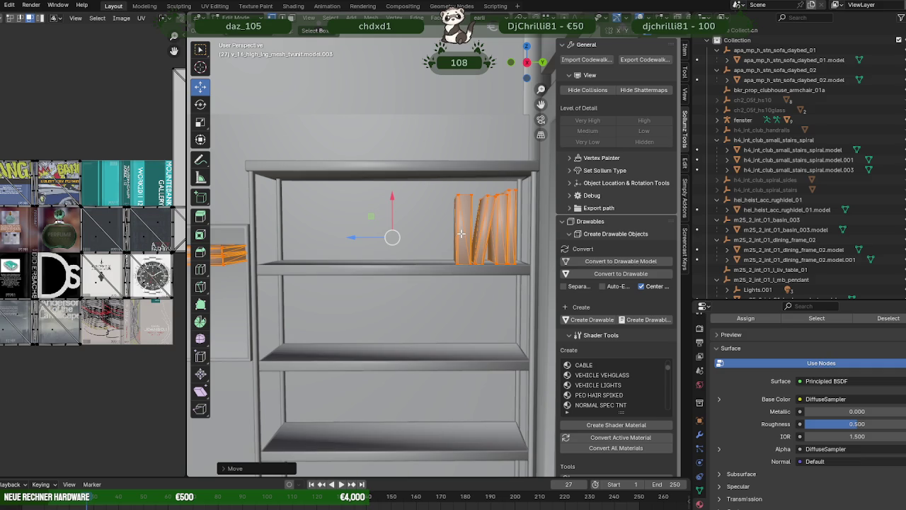
{"action": "key", "text": "shift+z"}
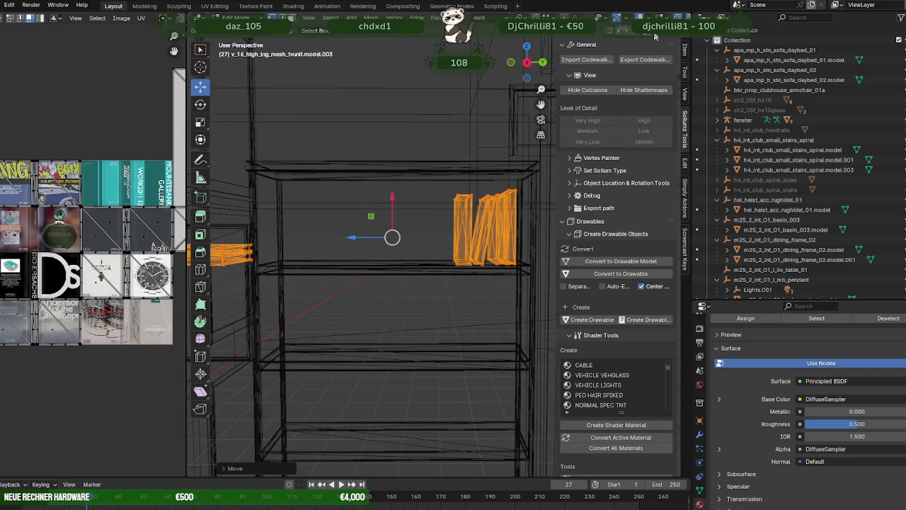
{"action": "key", "text": "shift+z"}
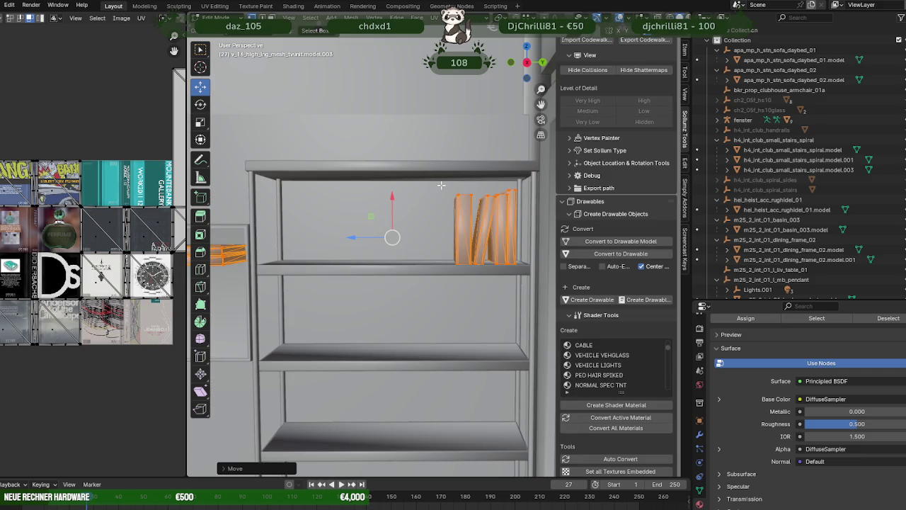
{"action": "key", "text": "z"}
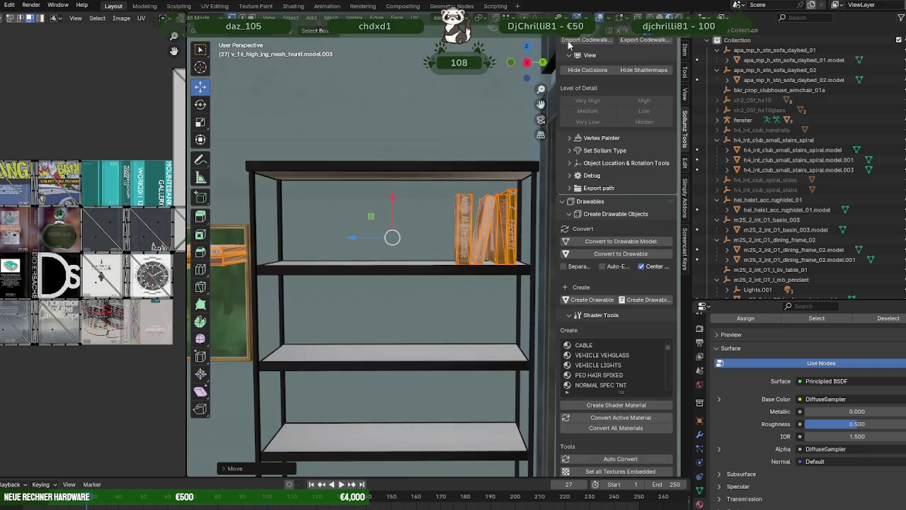
{"action": "scroll", "scroll_direction": "down", "scroll_amount": 3}
{"action": "key", "text": "shift+z"}
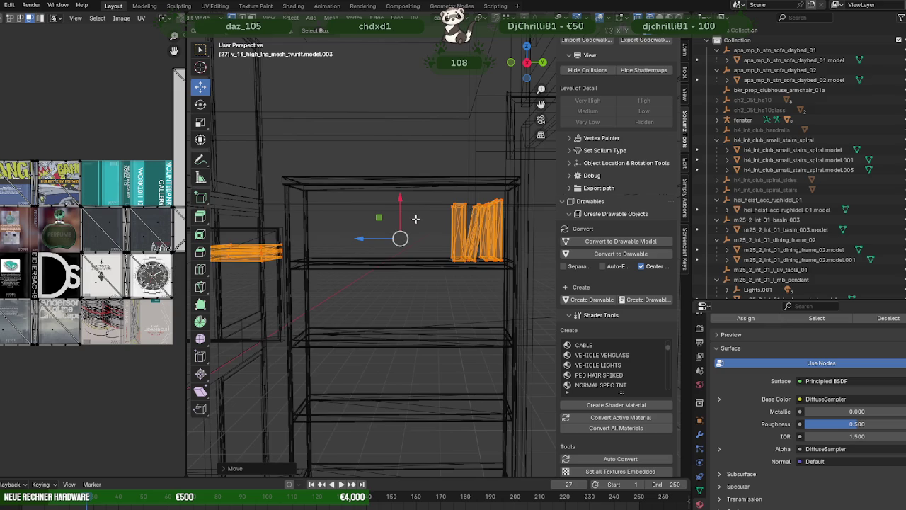
{"action": "left_click", "coordinate": [273, 253]}
{"action": "key", "text": "shift+z"}
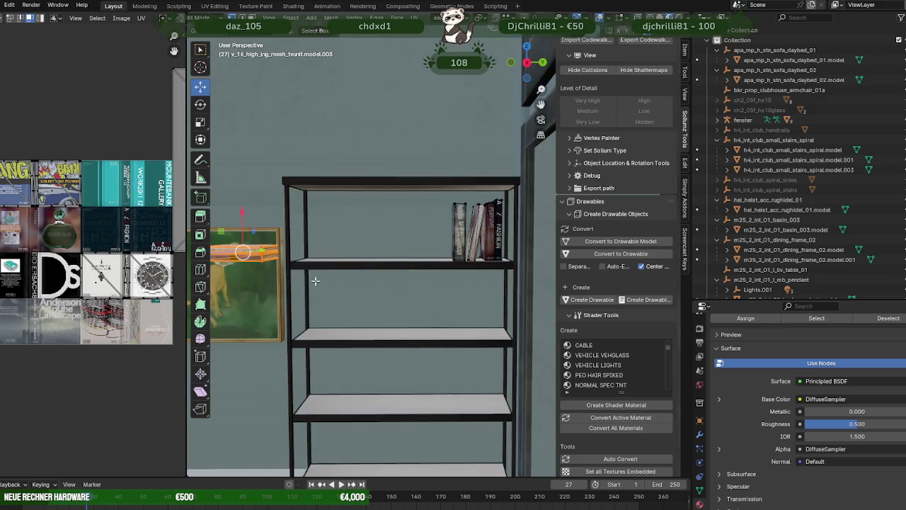
Move the lying book stack onto the top shelf and nudge it along the shelf depth.
{"action": "left_click_drag", "start_coordinate": [248, 251], "coordinate": [333, 253]}
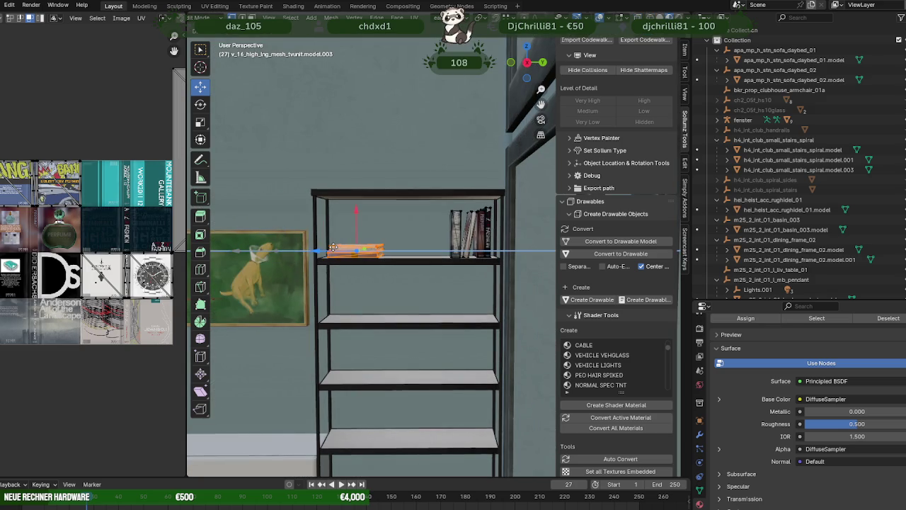
{"action": "scroll", "scroll_direction": "up", "scroll_amount": 3}
{"action": "left_click_drag", "start_coordinate": [389, 294], "coordinate": [469, 275]}
{"action": "scroll", "scroll_direction": "down", "scroll_amount": 3}
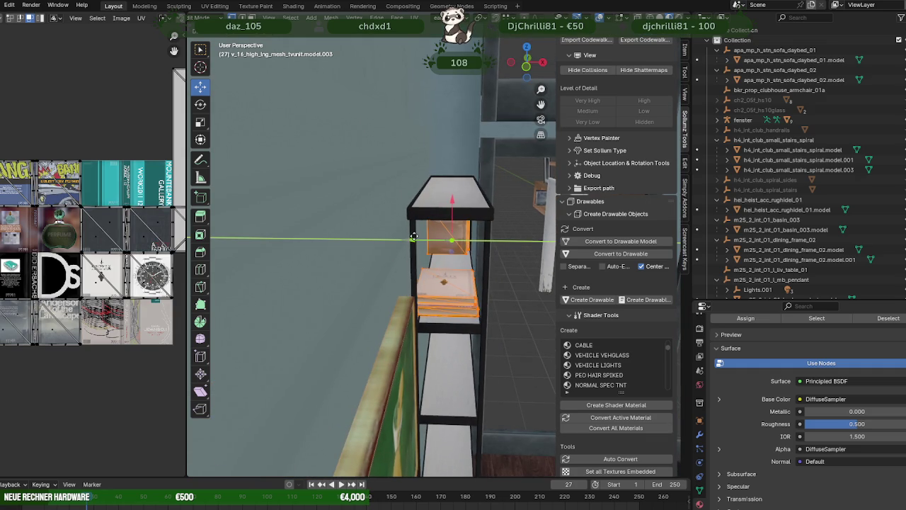
{"action": "left_click_drag", "start_coordinate": [406, 240], "coordinate": [413, 237]}
{"action": "left_click_drag", "start_coordinate": [413, 237], "coordinate": [364, 282]}
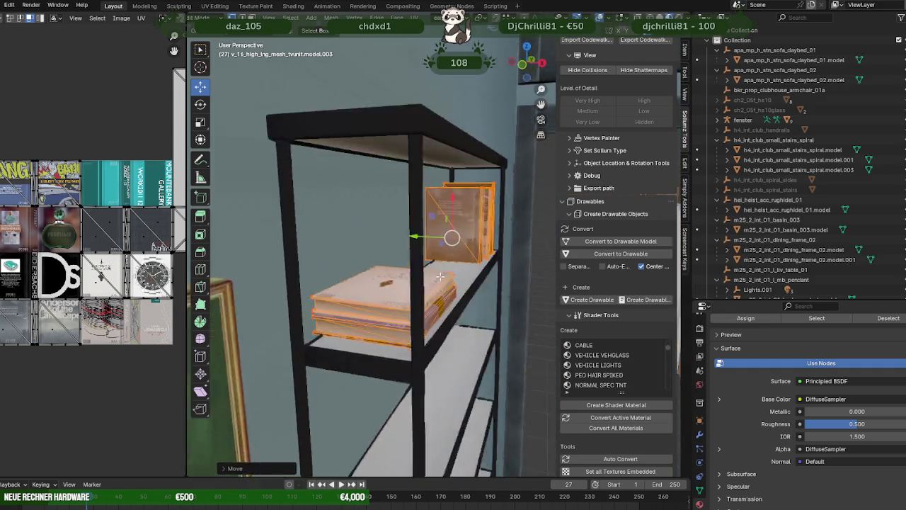
{"action": "scroll", "scroll_direction": "down", "scroll_amount": 3}
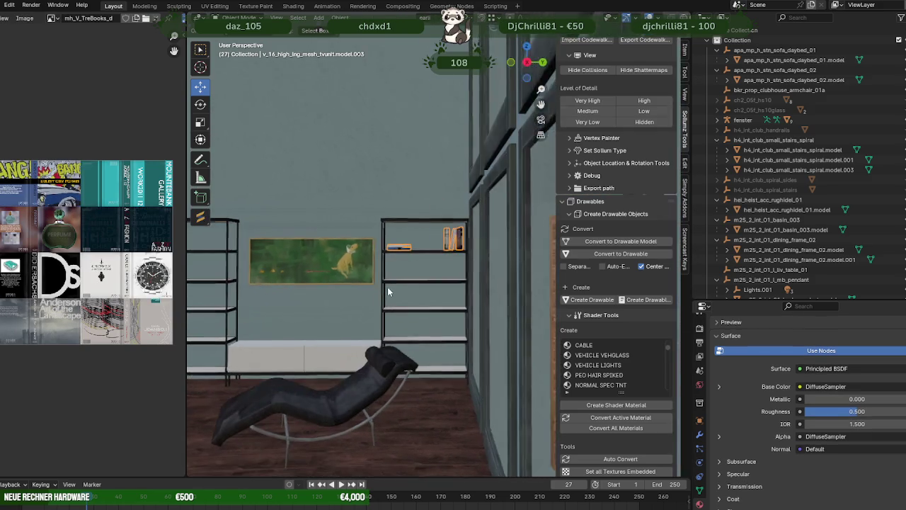
Unhide the deckeEG ceiling object in the Outliner.
{"action": "left_click_drag", "start_coordinate": [388, 287], "coordinate": [437, 290]}
{"action": "scroll", "scroll_direction": "down", "scroll_amount": 3}
{"action": "scroll", "scroll_direction": "down", "scroll_amount": 3}
{"action": "scroll", "scroll_direction": "down", "scroll_amount": 3}
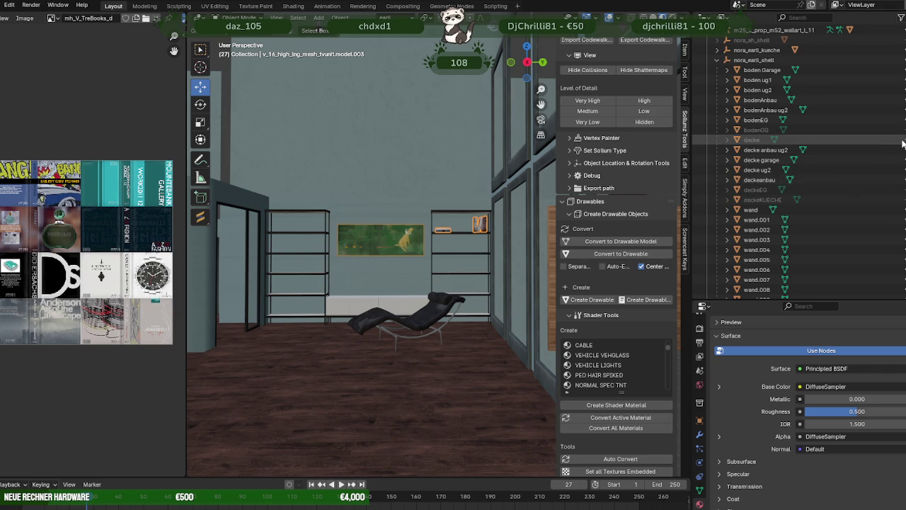
{"action": "left_click", "coordinate": [899, 190]}
Put the wall 'wand' into Edit Mode and select its top edge.
{"action": "left_click_drag", "start_coordinate": [545, 216], "coordinate": [299, 203]}
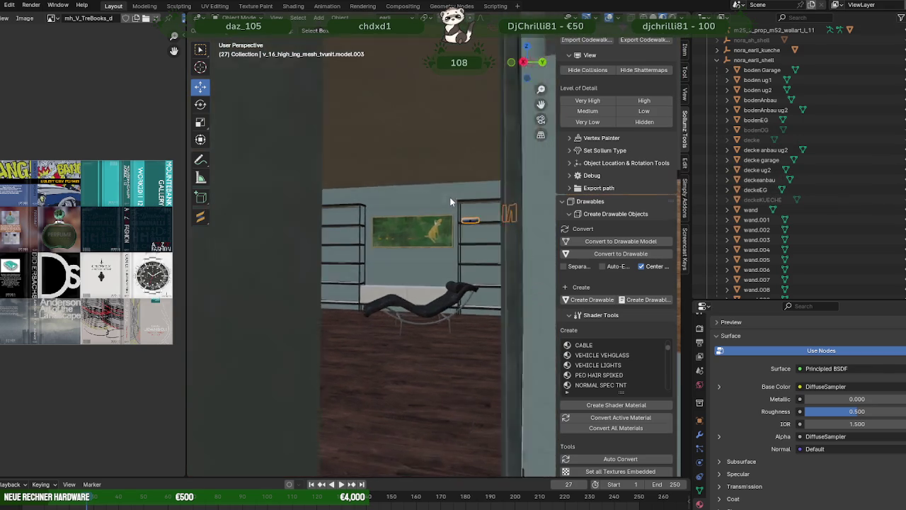
{"action": "scroll", "scroll_direction": "down", "scroll_amount": 3}
{"action": "left_click", "coordinate": [380, 221]}
{"action": "key", "text": "Tab"}
{"action": "left_click", "coordinate": [419, 201]}
{"action": "key", "text": "KP_6"}
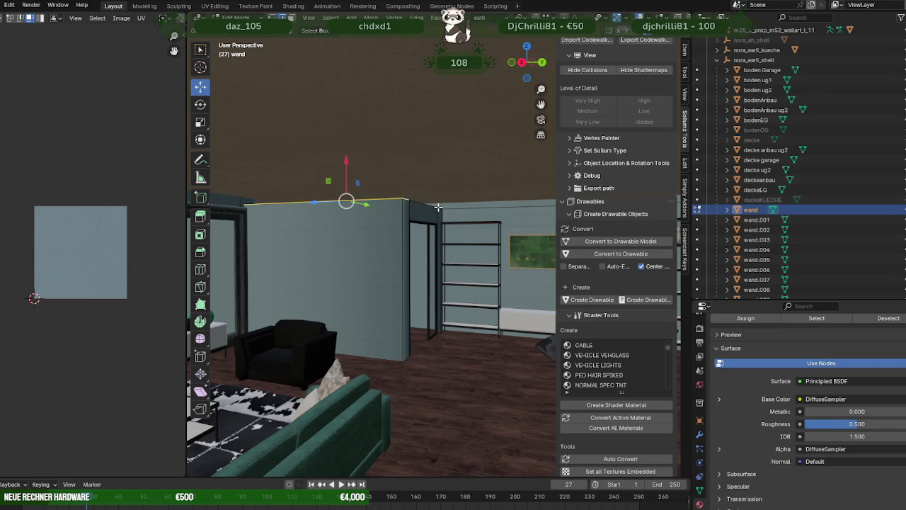
Extend the wall's top-edge selection to the next corner and shift it sideways and upward.
{"action": "left_click", "coordinate": [444, 208]}
{"action": "scroll", "scroll_direction": "up", "scroll_amount": 3}
{"action": "scroll", "scroll_direction": "down", "scroll_amount": 3}
{"action": "scroll", "scroll_direction": "up", "scroll_amount": 3}
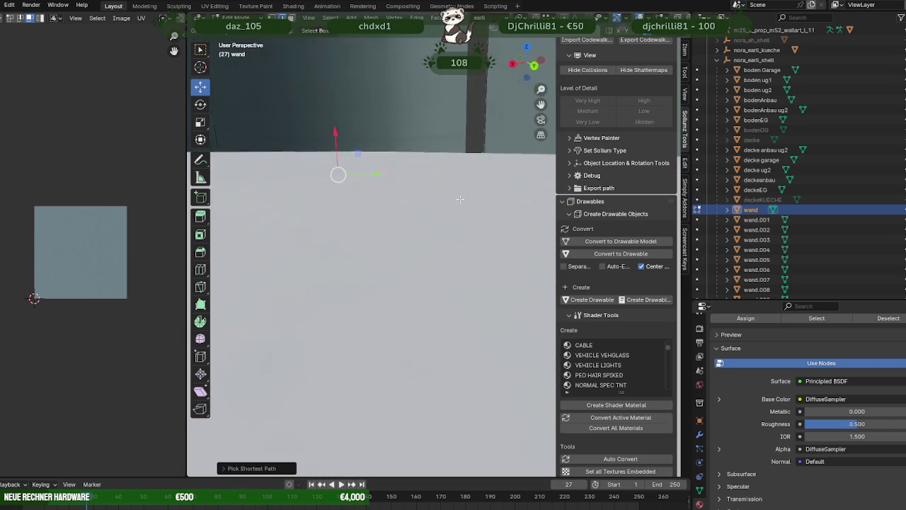
{"action": "scroll", "scroll_direction": "down", "scroll_amount": 3}
{"action": "scroll", "scroll_direction": "up", "scroll_amount": 3}
{"action": "scroll", "scroll_direction": "down", "scroll_amount": 3}
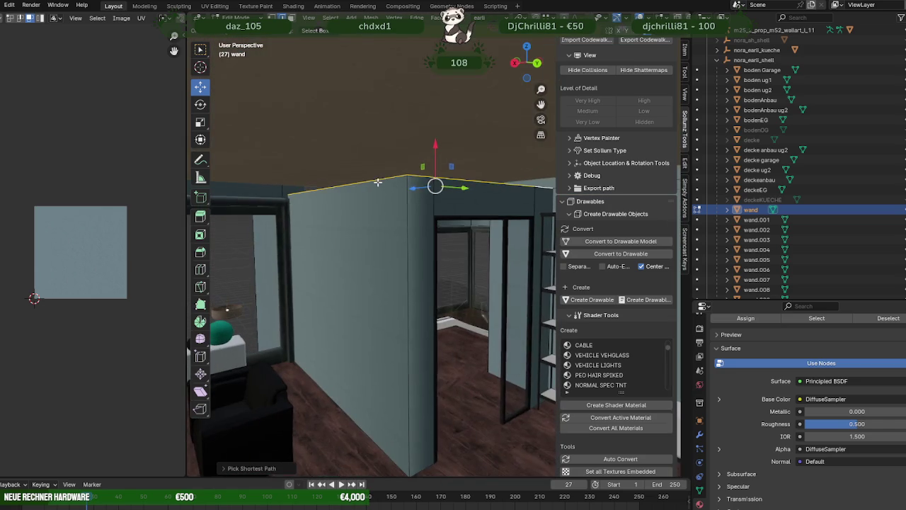
{"action": "scroll", "scroll_direction": "up", "scroll_amount": 3}
{"action": "left_click_drag", "start_coordinate": [422, 201], "coordinate": [439, 202]}
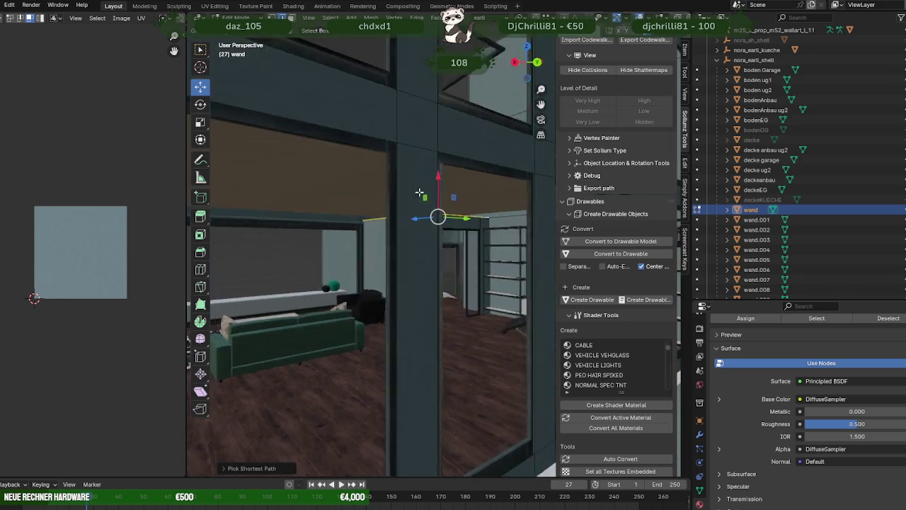
{"action": "left_click_drag", "start_coordinate": [437, 170], "coordinate": [420, 190]}
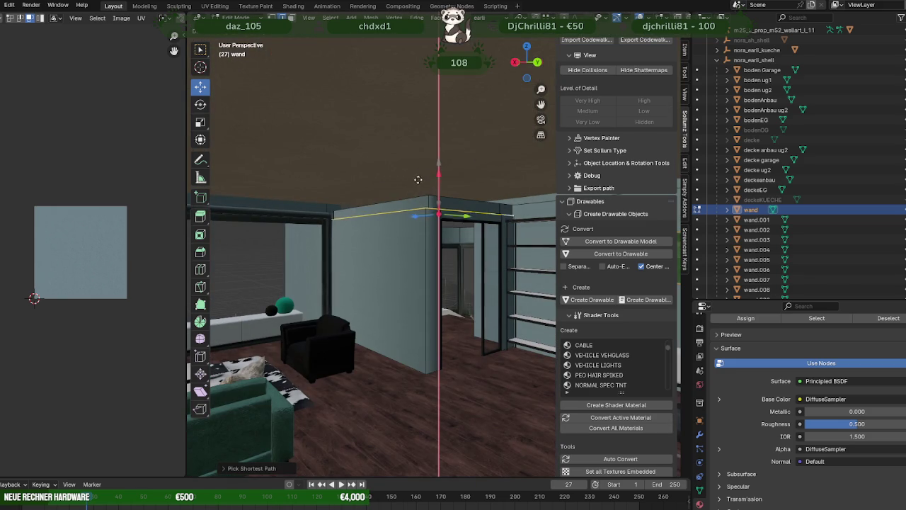
{"action": "left_click_drag", "start_coordinate": [420, 190], "coordinate": [441, 194]}
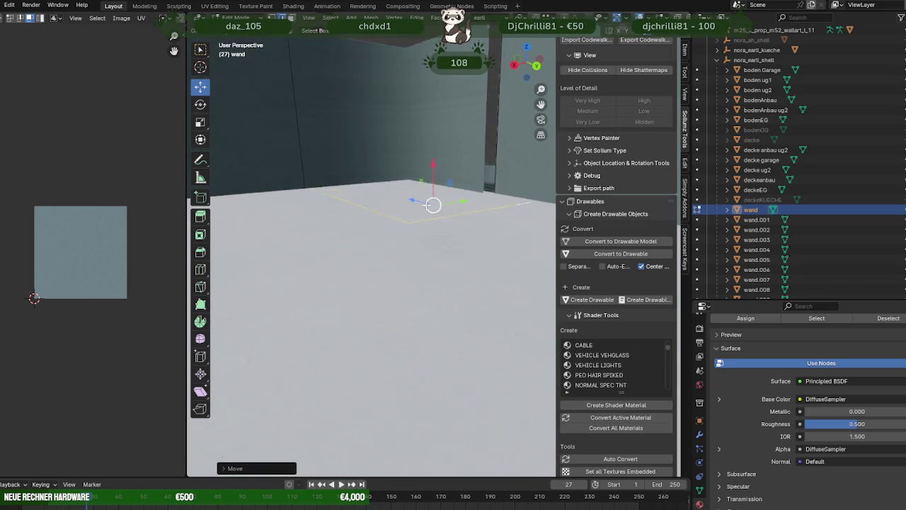
{"action": "left_click_drag", "start_coordinate": [439, 191], "coordinate": [430, 164]}
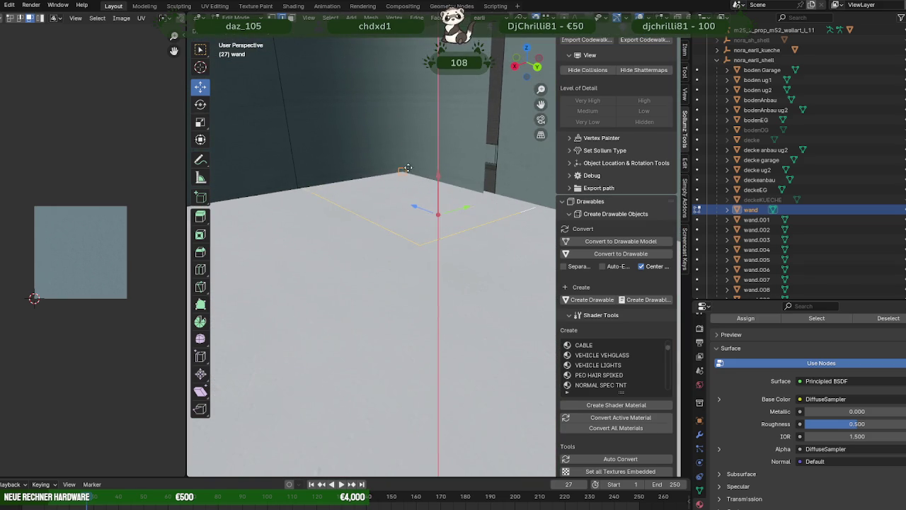
Shift the wall along the X axis.
{"action": "scroll", "scroll_direction": "up", "scroll_amount": 3}
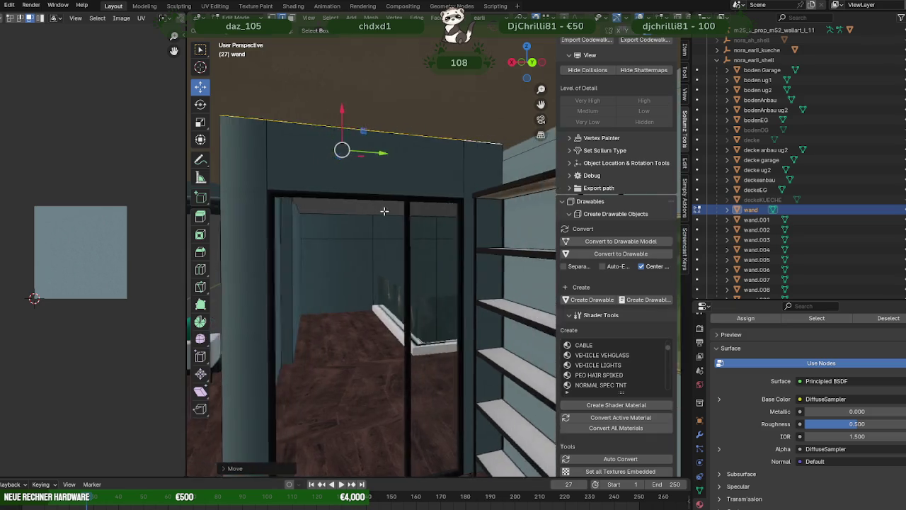
{"action": "left_click_drag", "start_coordinate": [429, 165], "coordinate": [468, 193]}
{"action": "scroll", "scroll_direction": "up", "scroll_amount": 3}
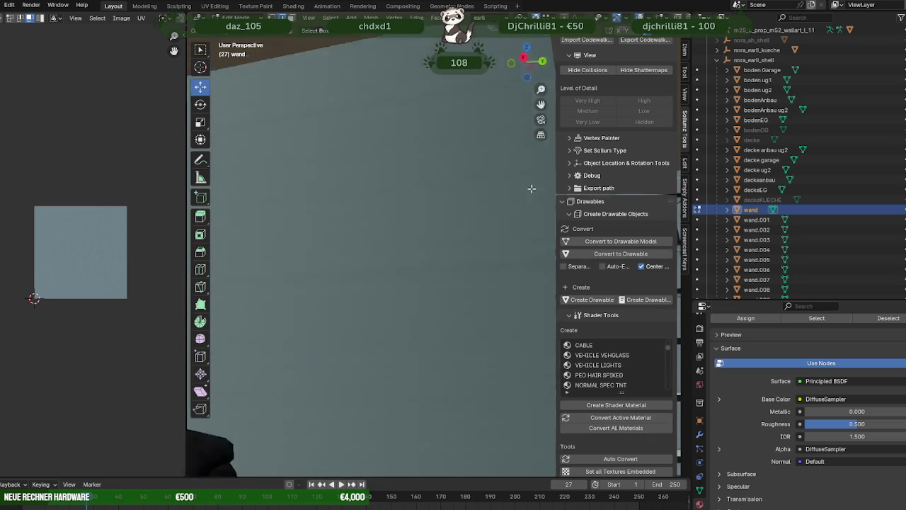
{"action": "left_click_drag", "start_coordinate": [530, 188], "coordinate": [456, 245]}
{"action": "scroll", "scroll_direction": "down", "scroll_amount": 3}
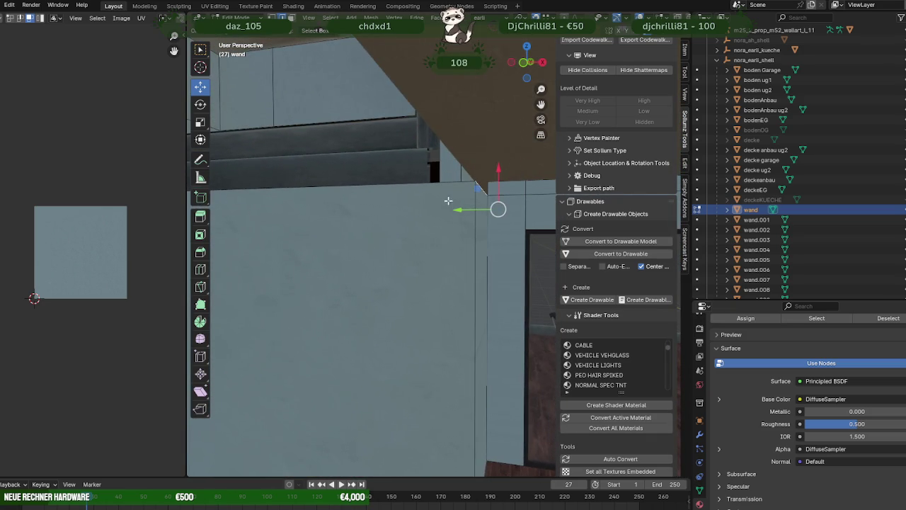
{"action": "left_click_drag", "start_coordinate": [323, 203], "coordinate": [471, 201]}
{"action": "left_click_drag", "start_coordinate": [388, 189], "coordinate": [427, 208]}
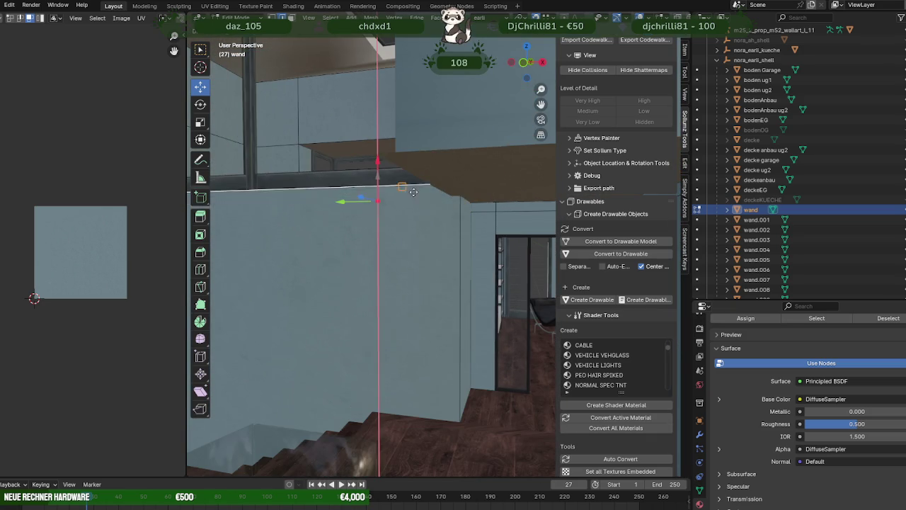
{"action": "scroll", "scroll_direction": "up", "scroll_amount": 3}
{"action": "scroll", "scroll_direction": "down", "scroll_amount": 3}
{"action": "left_click_drag", "start_coordinate": [440, 242], "coordinate": [253, 242]}
Select the edge path along the wall top and raise it along Z.
{"action": "left_click", "coordinate": [448, 220]}
{"action": "left_click_drag", "start_coordinate": [447, 219], "coordinate": [399, 209]}
{"action": "left_click_drag", "start_coordinate": [386, 256], "coordinate": [383, 270]}
{"action": "left_click_drag", "start_coordinate": [383, 269], "coordinate": [411, 177]}
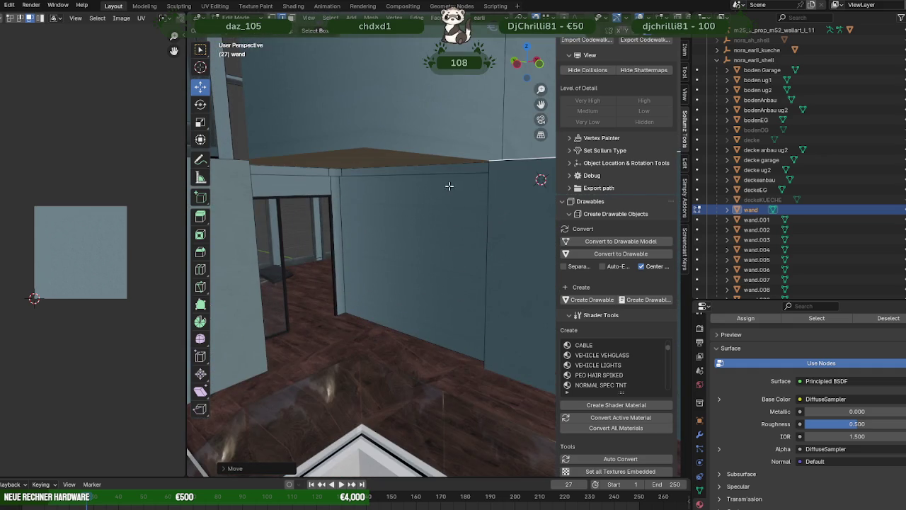
Select the remaining top edges of the wall and raise them up to the ceiling.
{"action": "left_click", "coordinate": [408, 173]}
{"action": "left_click", "coordinate": [315, 176]}
{"action": "left_click_drag", "start_coordinate": [345, 197], "coordinate": [333, 170]}
{"action": "left_click_drag", "start_coordinate": [358, 113], "coordinate": [358, 88]}
{"action": "left_click_drag", "start_coordinate": [358, 88], "coordinate": [425, 177]}
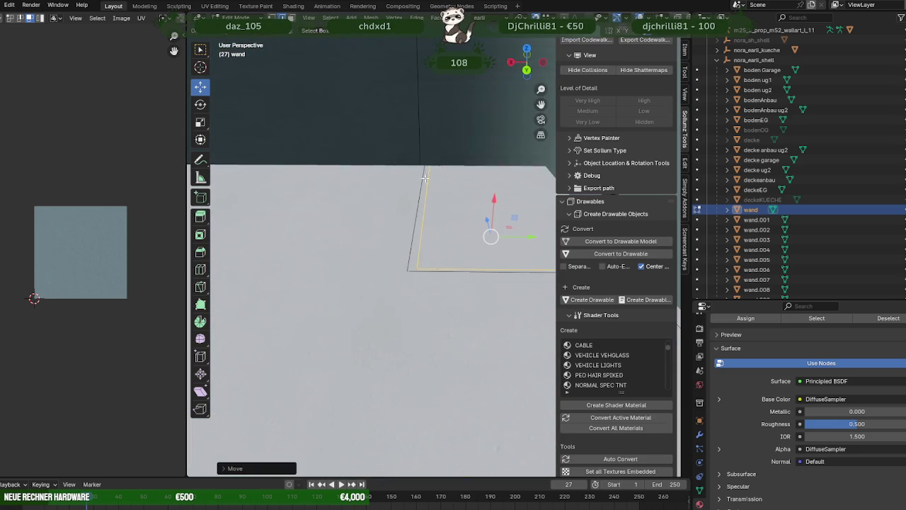
Review the raised wall from a wide room view and select the tall shelf beside the doorway.
{"action": "left_click_drag", "start_coordinate": [457, 246], "coordinate": [422, 257]}
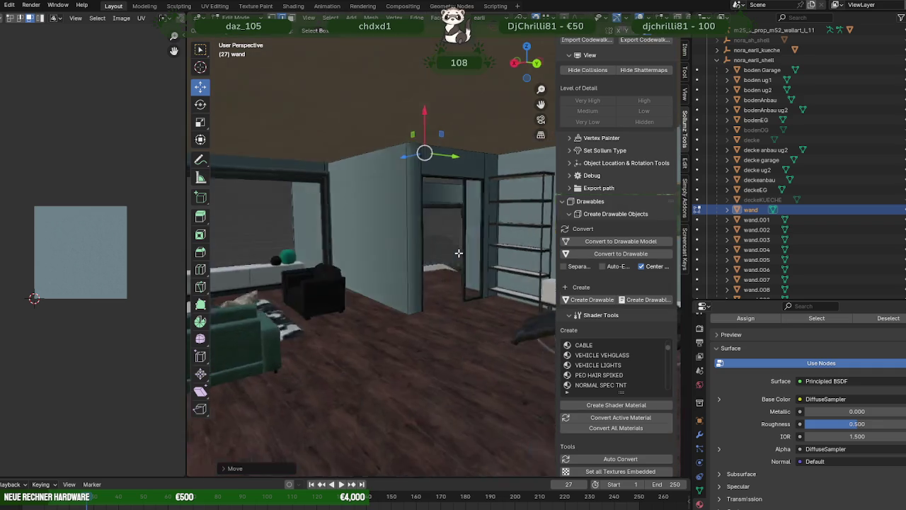
{"action": "left_click_drag", "start_coordinate": [422, 257], "coordinate": [408, 247]}
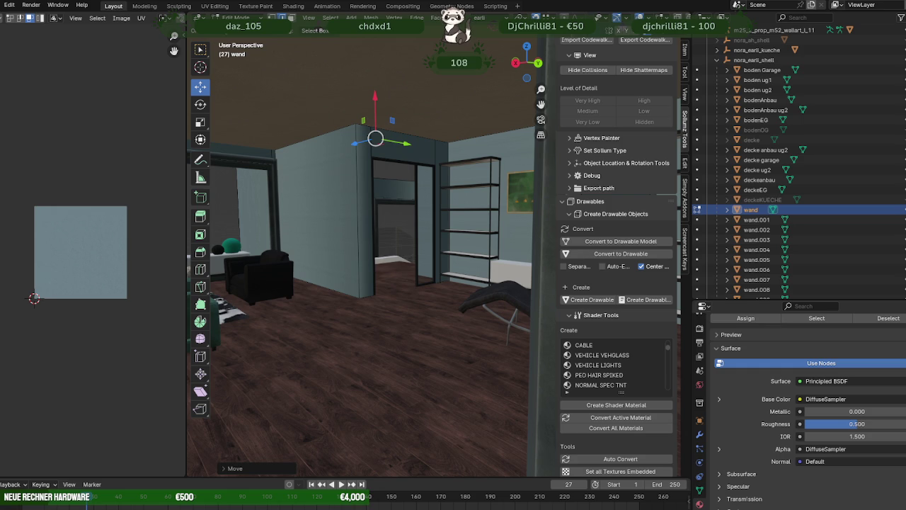
{"action": "left_click_drag", "start_coordinate": [486, 262], "coordinate": [405, 274]}
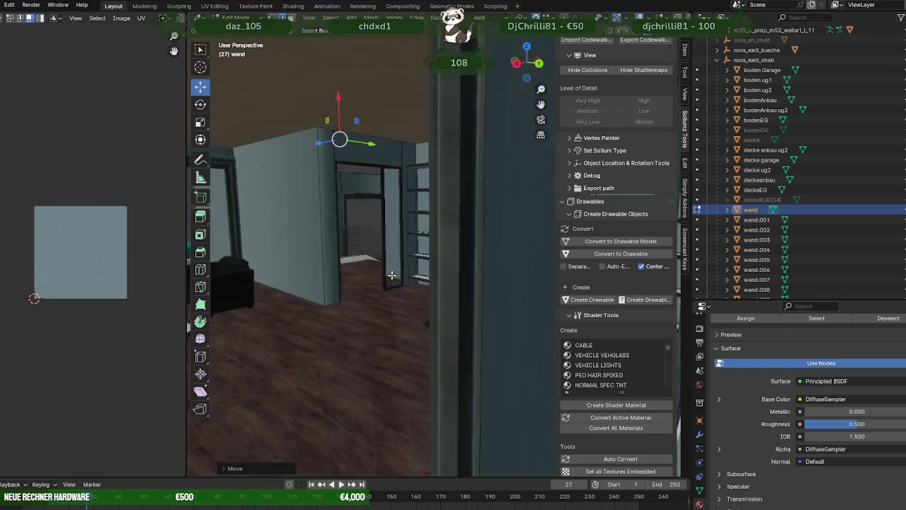
{"action": "scroll", "scroll_direction": "up", "scroll_amount": 3}
{"action": "left_click", "coordinate": [434, 273]}
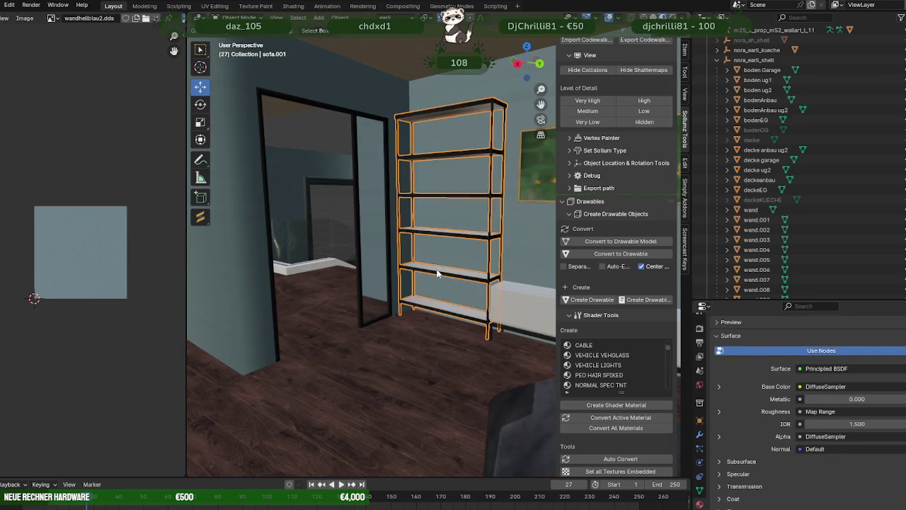
Center the view on the tall shelf and slide it along the Y axis.
{"action": "key", "text": "KP_Decimal"}
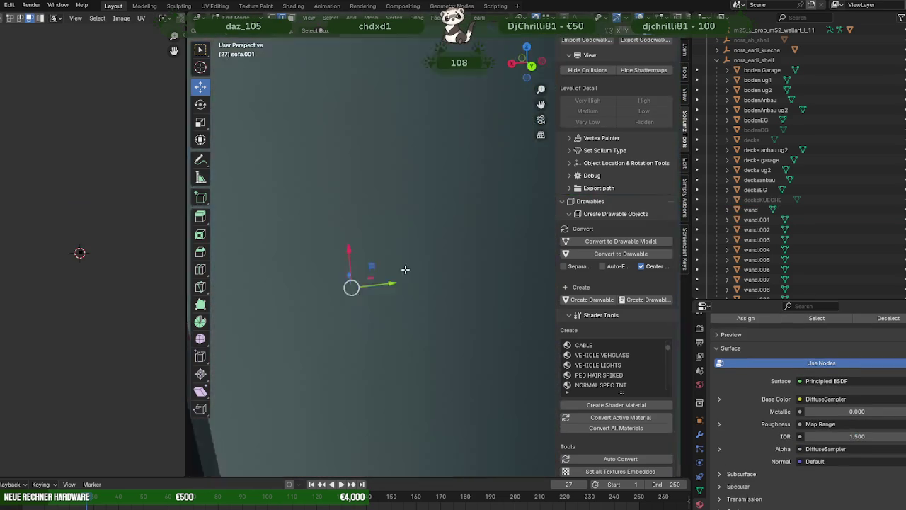
{"action": "scroll", "scroll_direction": "up", "scroll_amount": 3}
{"action": "scroll", "scroll_direction": "up", "scroll_amount": 3}
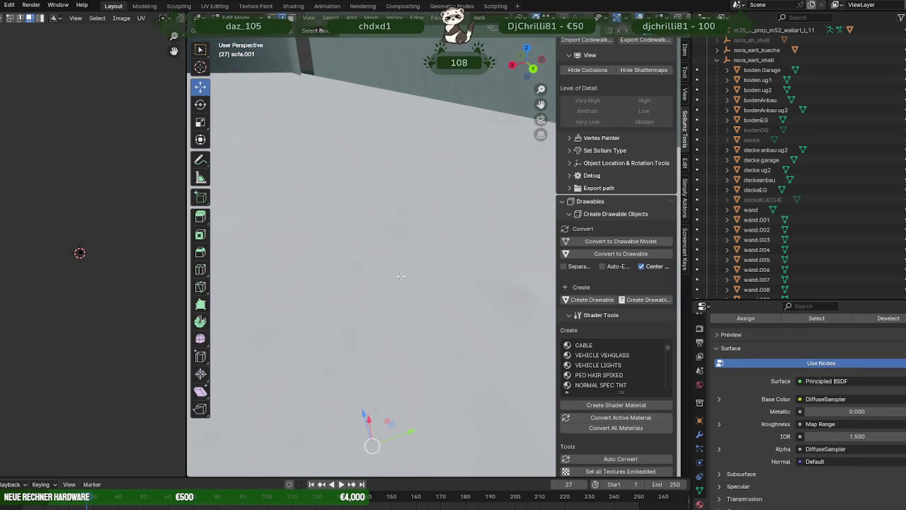
{"action": "scroll", "scroll_direction": "up", "scroll_amount": 3}
{"action": "scroll", "scroll_direction": "down", "scroll_amount": 3}
{"action": "scroll", "scroll_direction": "down", "scroll_amount": 3}
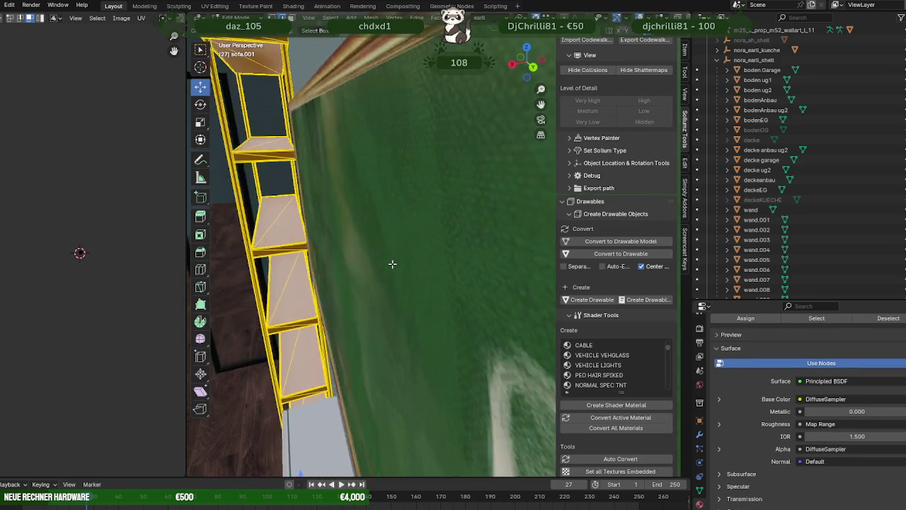
{"action": "scroll", "scroll_direction": "down", "scroll_amount": 3}
{"action": "scroll", "scroll_direction": "down", "scroll_amount": 3}
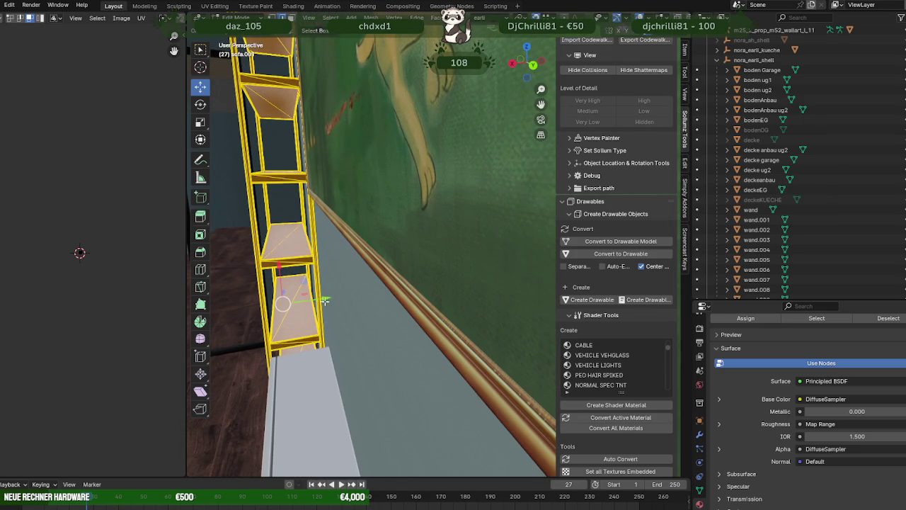
{"action": "left_click_drag", "start_coordinate": [325, 297], "coordinate": [336, 286]}
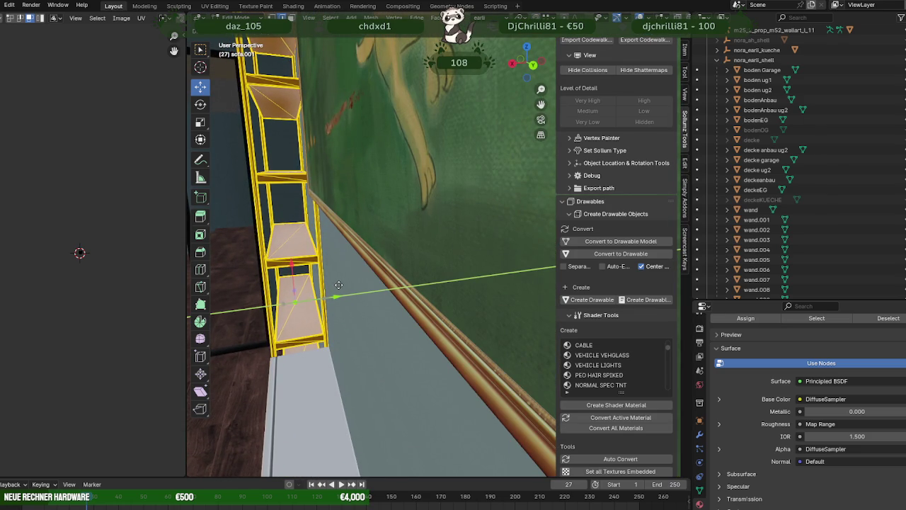
{"action": "left_click", "coordinate": [335, 286]}
In top-down wireframe view, select the upper and lower shelf sections and nudge them along X.
{"action": "left_click_drag", "start_coordinate": [336, 286], "coordinate": [390, 239]}
{"action": "scroll", "scroll_direction": "down", "scroll_amount": 3}
{"action": "key", "text": "shift+z"}
{"action": "scroll", "scroll_direction": "up", "scroll_amount": 3}
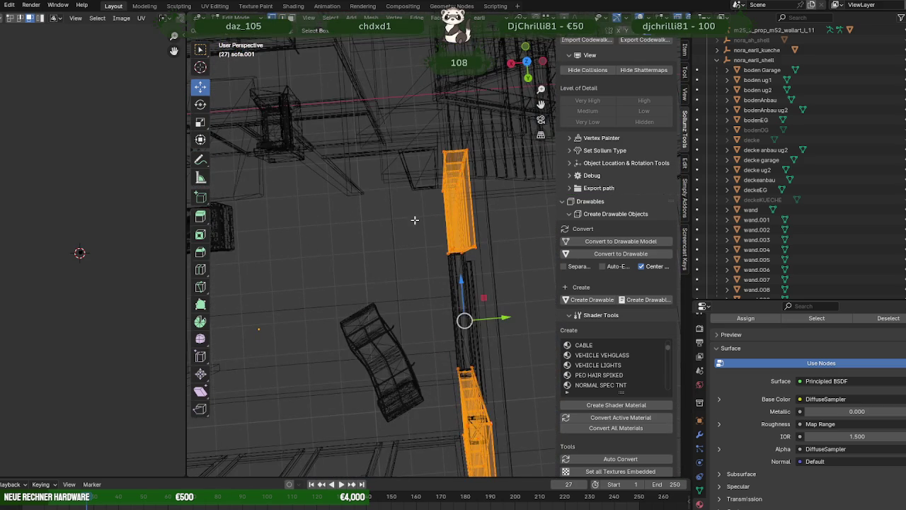
{"action": "key", "text": "KP_7"}
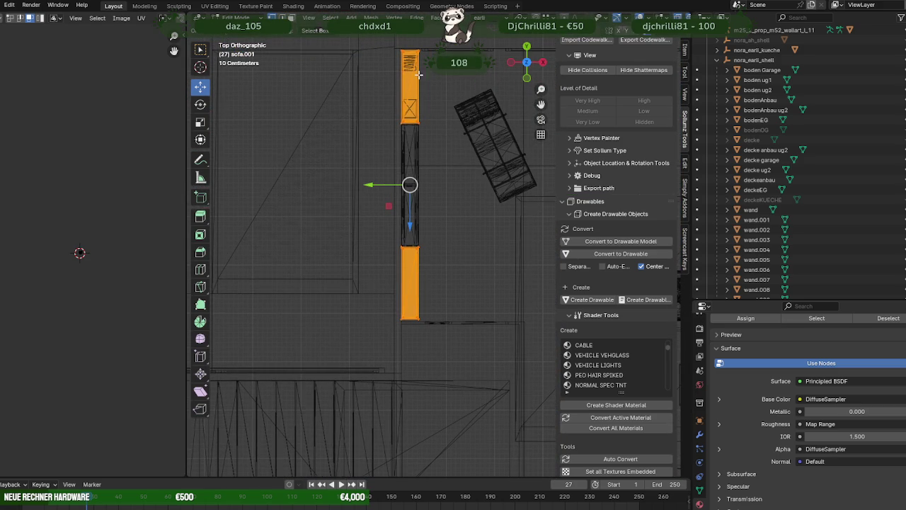
{"action": "left_click", "coordinate": [415, 106]}
{"action": "left_click_drag", "start_coordinate": [463, 339], "coordinate": [408, 223]}
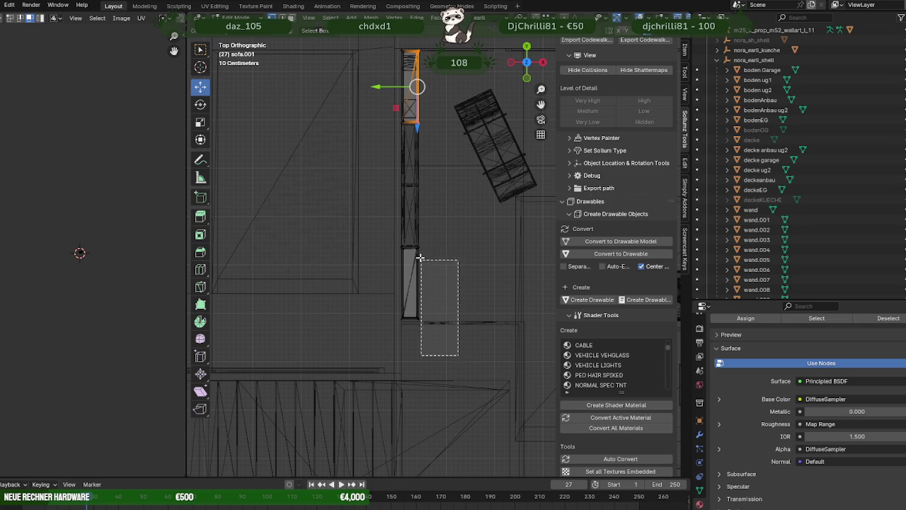
{"action": "scroll", "scroll_direction": "up", "scroll_amount": 3}
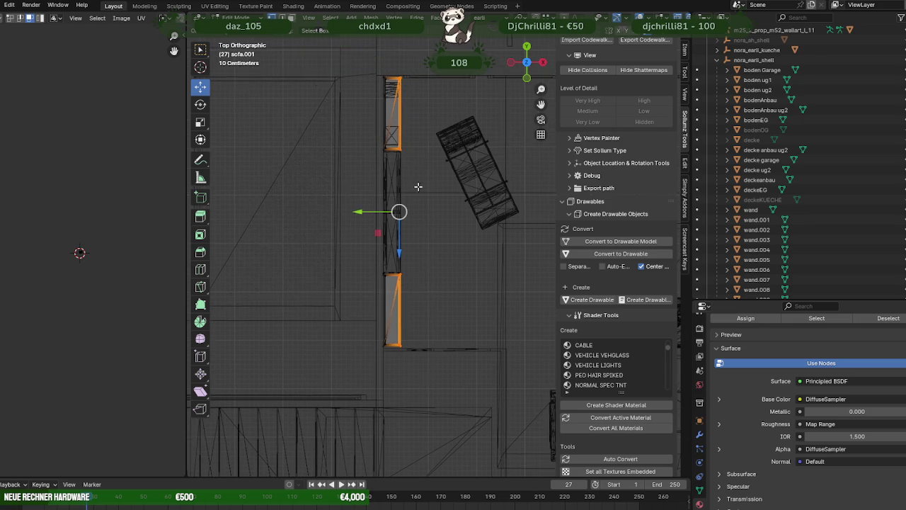
{"action": "left_click_drag", "start_coordinate": [363, 206], "coordinate": [363, 204]}
{"action": "key", "text": "shift+z"}
{"action": "left_click_drag", "start_coordinate": [363, 205], "coordinate": [434, 224]}
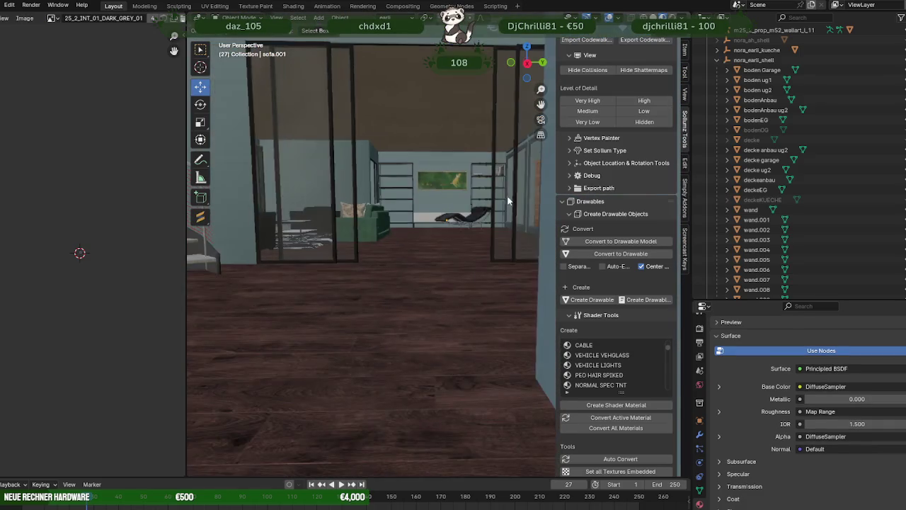
{"action": "scroll", "scroll_direction": "down", "scroll_amount": 3}
{"action": "scroll", "scroll_direction": "down", "scroll_amount": 3}
{"action": "scroll", "scroll_direction": "down", "scroll_amount": 3}
{"action": "scroll", "scroll_direction": "down", "scroll_amount": 3}
{"action": "left_click_drag", "start_coordinate": [452, 229], "coordinate": [454, 230]}
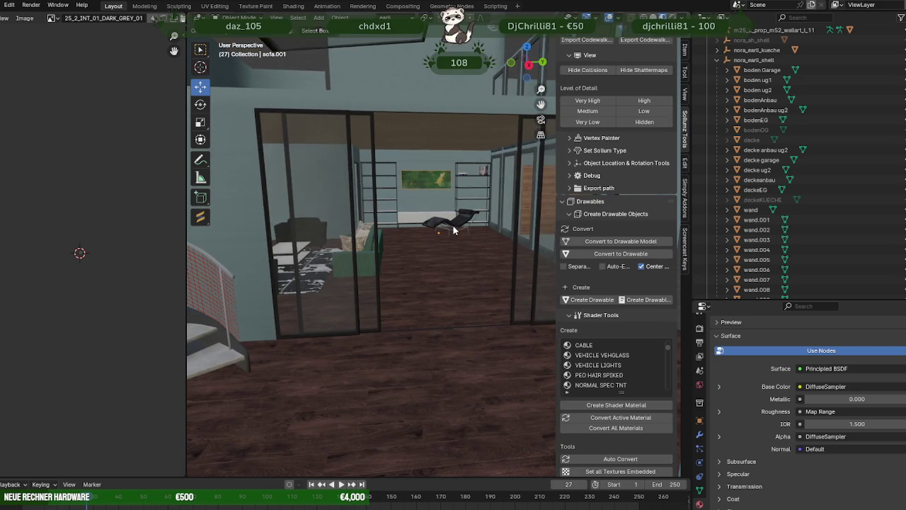
{"action": "scroll", "scroll_direction": "up", "scroll_amount": 3}
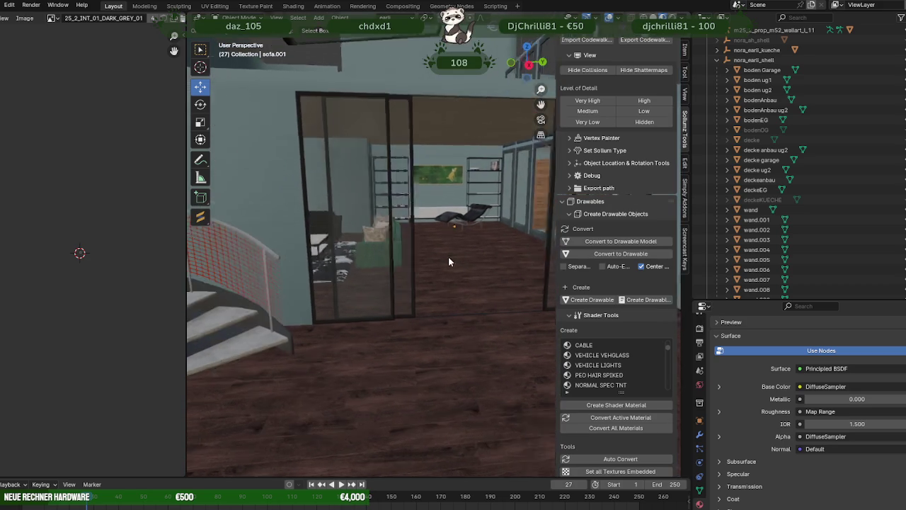
{"action": "scroll", "scroll_direction": "up", "scroll_amount": 3}
{"action": "left_click_drag", "start_coordinate": [442, 255], "coordinate": [439, 258]}
{"action": "scroll", "scroll_direction": "up", "scroll_amount": 3}
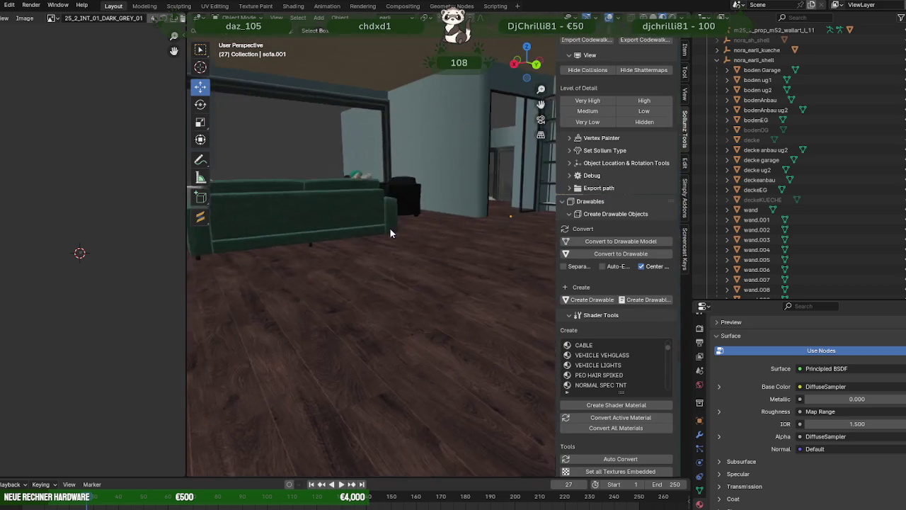
{"action": "scroll", "scroll_direction": "up", "scroll_amount": 3}
{"action": "left_click_drag", "start_coordinate": [370, 238], "coordinate": [312, 234]}
{"action": "scroll", "scroll_direction": "up", "scroll_amount": 3}
{"action": "key", "text": "KP_Decimal"}
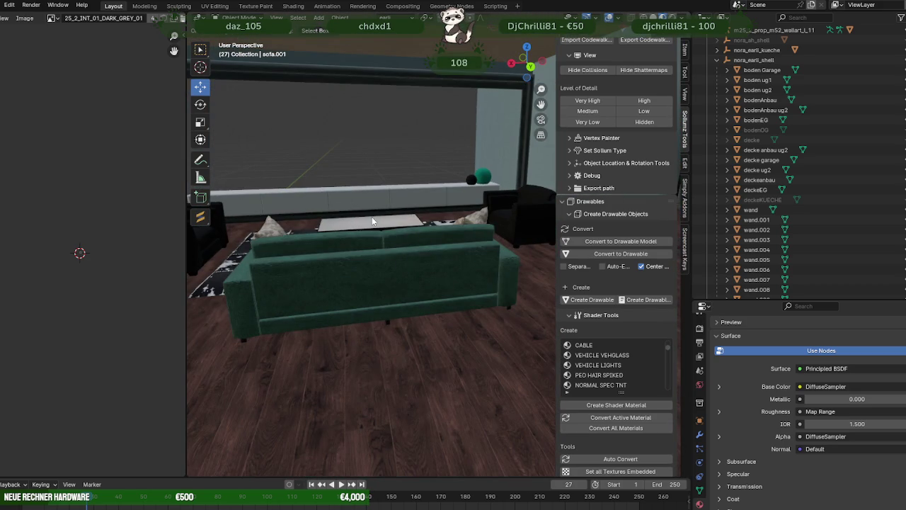
{"action": "scroll", "scroll_direction": "up", "scroll_amount": 3}
{"action": "scroll", "scroll_direction": "down", "scroll_amount": 3}
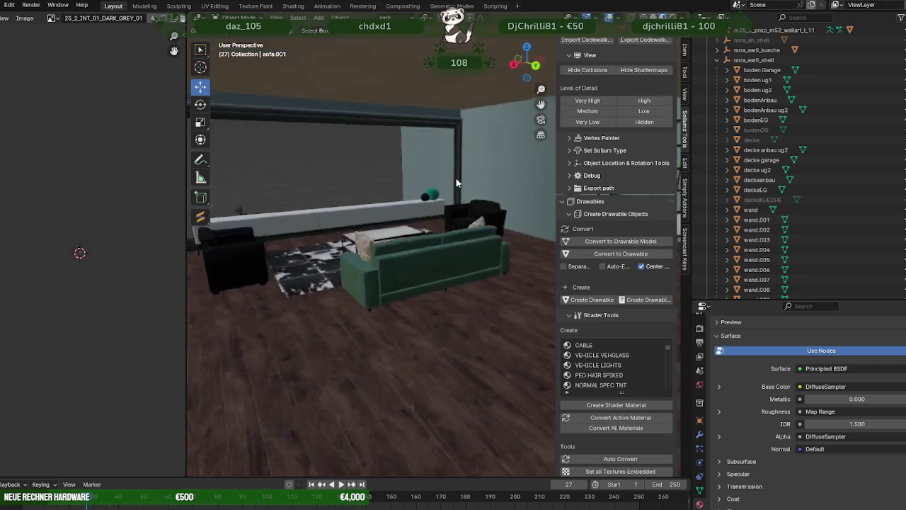
{"action": "left_click_drag", "start_coordinate": [472, 181], "coordinate": [407, 180]}
{"action": "scroll", "scroll_direction": "up", "scroll_amount": 3}
{"action": "scroll", "scroll_direction": "down", "scroll_amount": 3}
{"action": "left_click_drag", "start_coordinate": [469, 174], "coordinate": [469, 178]}
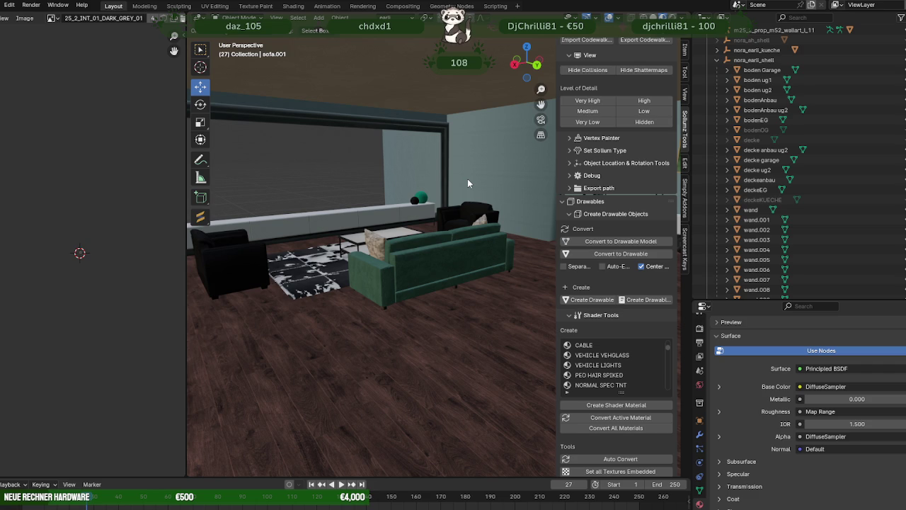
{"action": "left_click_drag", "start_coordinate": [515, 170], "coordinate": [474, 223]}
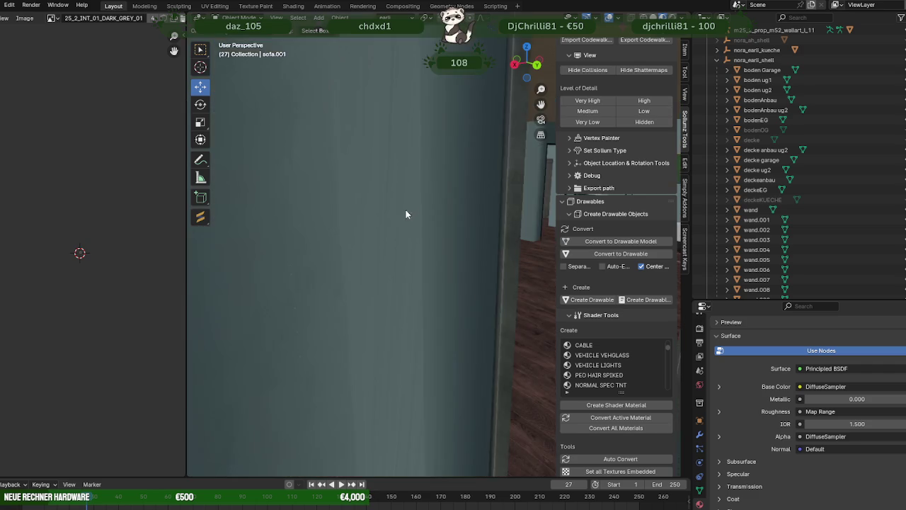
Orbit past the green sofa and over the room to a close view of the spiral staircase.
{"action": "scroll", "scroll_direction": "up", "scroll_amount": 3}
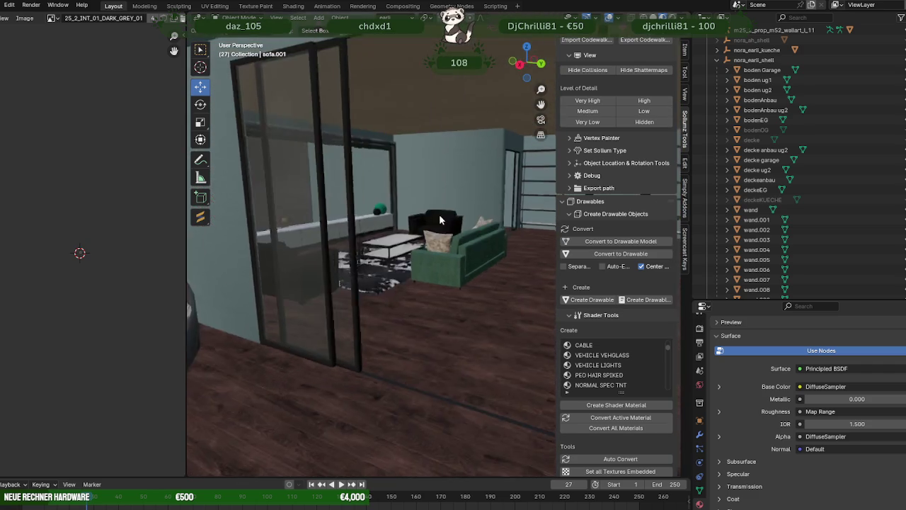
{"action": "scroll", "scroll_direction": "up", "scroll_amount": 3}
{"action": "scroll", "scroll_direction": "up", "scroll_amount": 3}
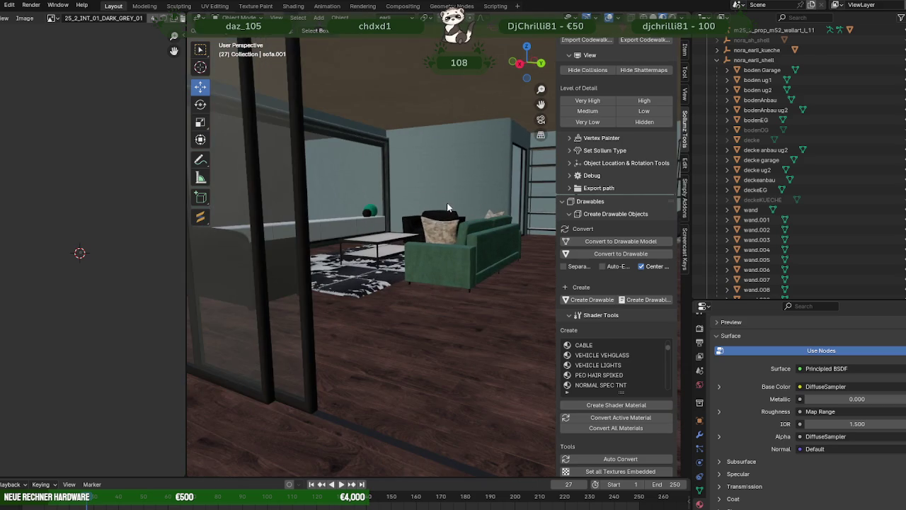
{"action": "left_click_drag", "start_coordinate": [460, 196], "coordinate": [419, 199]}
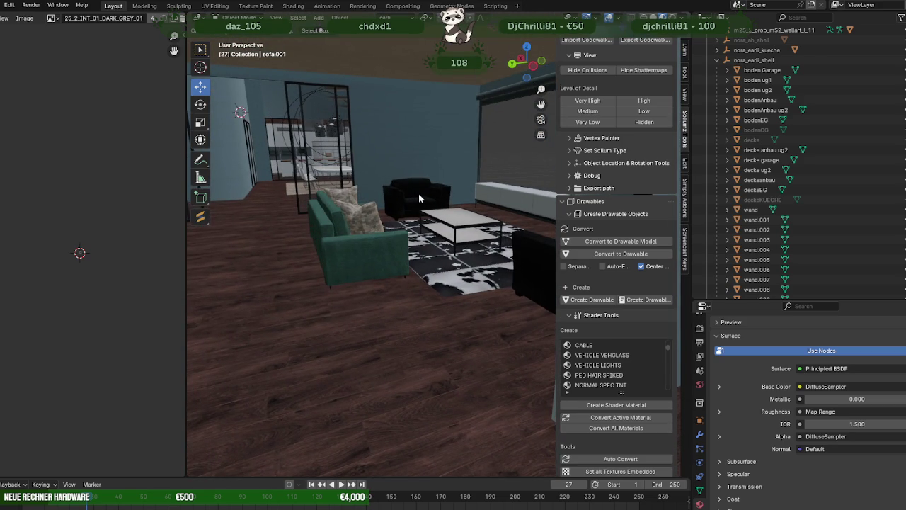
{"action": "left_click_drag", "start_coordinate": [332, 195], "coordinate": [469, 230]}
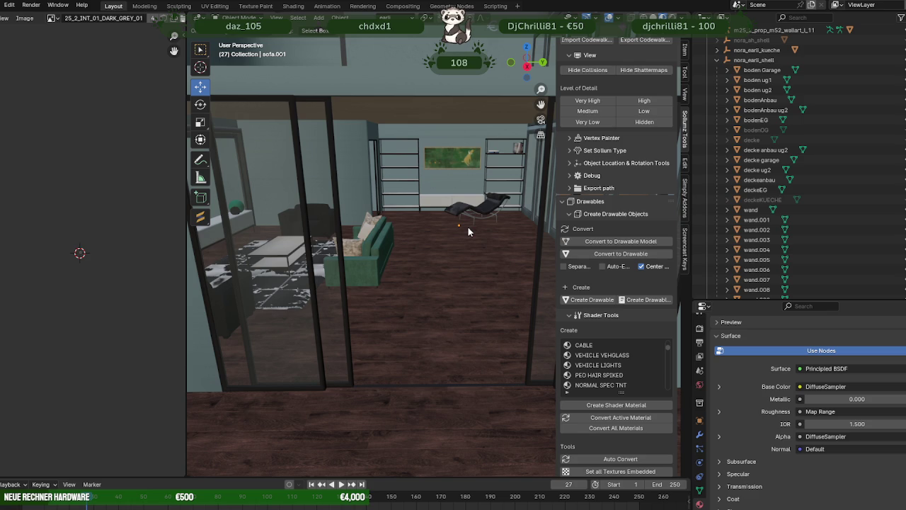
{"action": "left_click_drag", "start_coordinate": [467, 230], "coordinate": [390, 164]}
{"action": "scroll", "scroll_direction": "down", "scroll_amount": 3}
{"action": "scroll", "scroll_direction": "down", "scroll_amount": 3}
{"action": "scroll", "scroll_direction": "down", "scroll_amount": 3}
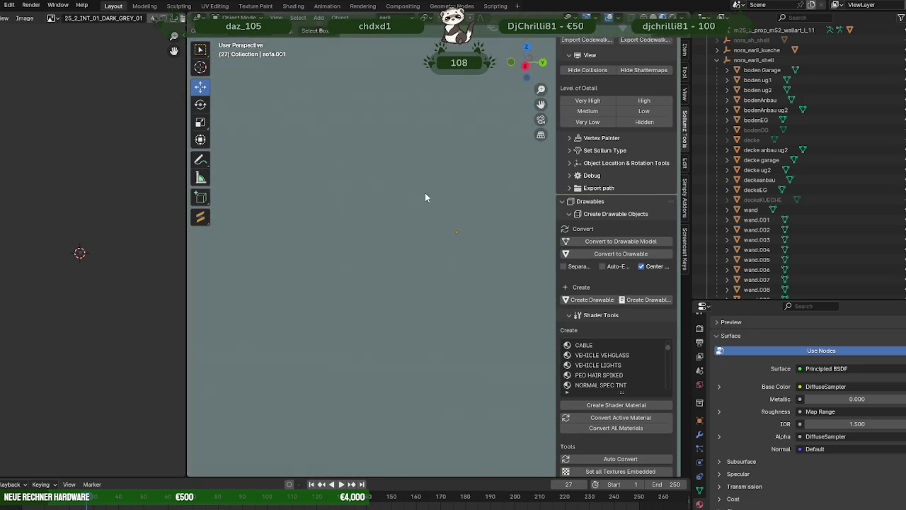
{"action": "scroll", "scroll_direction": "down", "scroll_amount": 3}
{"action": "left_click_drag", "start_coordinate": [438, 195], "coordinate": [318, 175]}
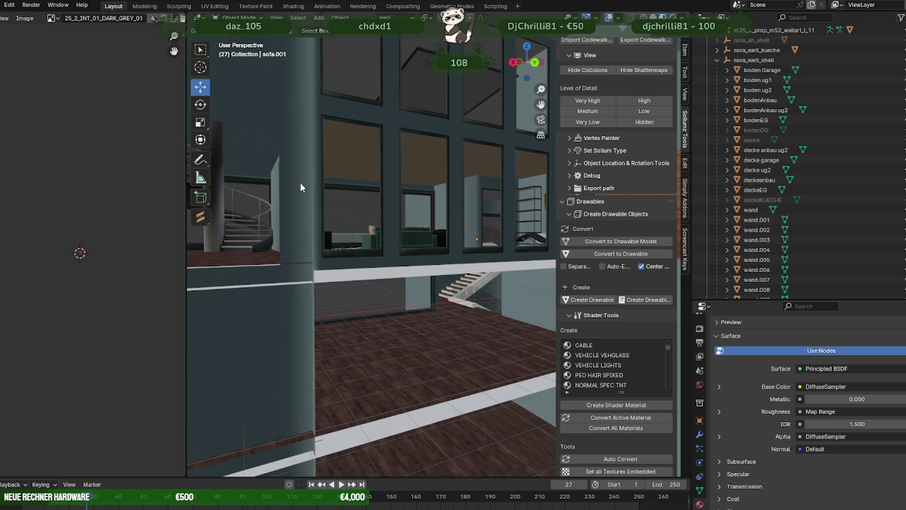
{"action": "left_click_drag", "start_coordinate": [310, 155], "coordinate": [453, 396]}
Select the spiral stair side mesh and hide the steps and pillar/railing objects.
{"action": "left_click", "coordinate": [453, 396]}
{"action": "scroll", "scroll_direction": "up", "scroll_amount": 3}
{"action": "scroll", "scroll_direction": "up", "scroll_amount": 3}
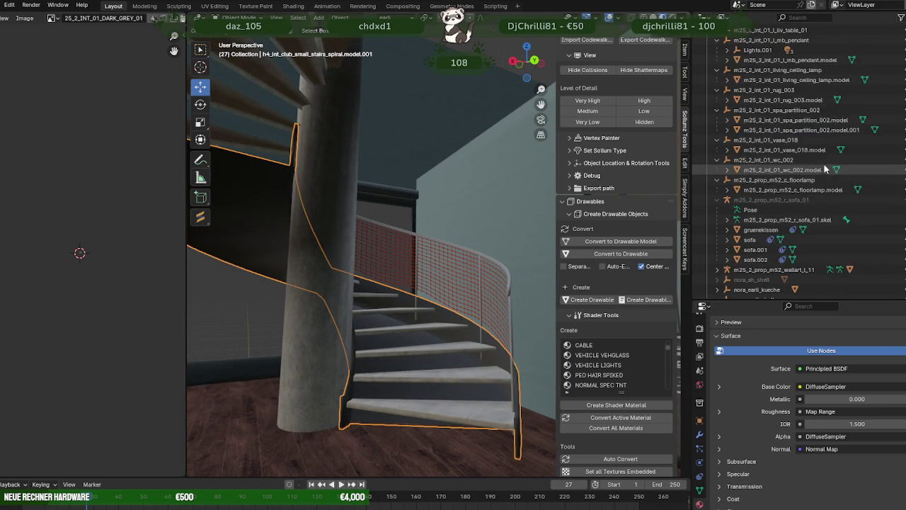
{"action": "scroll", "scroll_direction": "up", "scroll_amount": 3}
{"action": "left_click", "coordinate": [901, 50]}
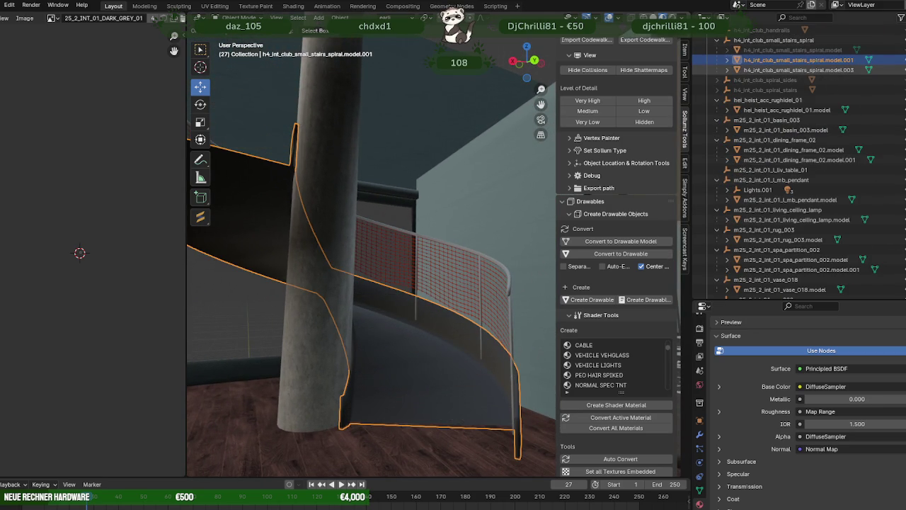
{"action": "left_click", "coordinate": [901, 70]}
{"action": "left_click_drag", "start_coordinate": [461, 234], "coordinate": [438, 320]}
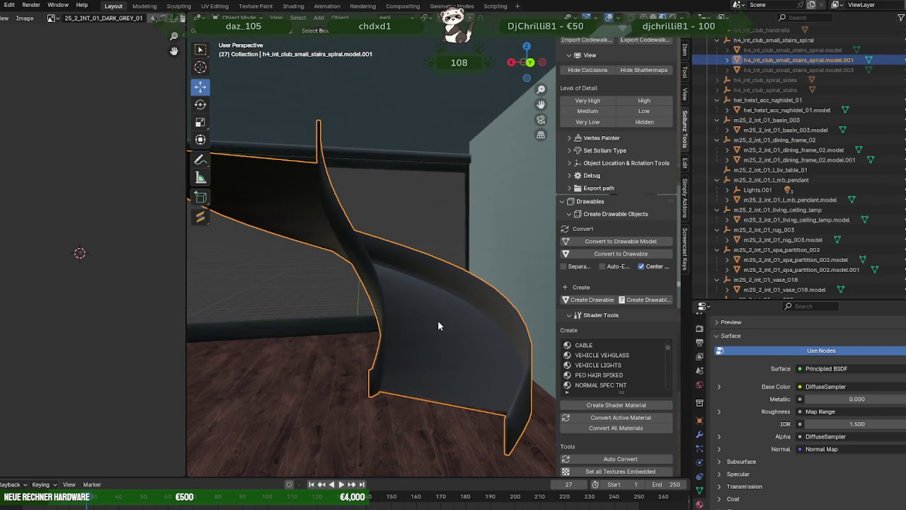
In face select mode, select the bottom landing and all the stair step faces.
{"action": "key", "text": "Tab"}
{"action": "key", "text": "3"}
{"action": "left_click", "coordinate": [422, 320]}
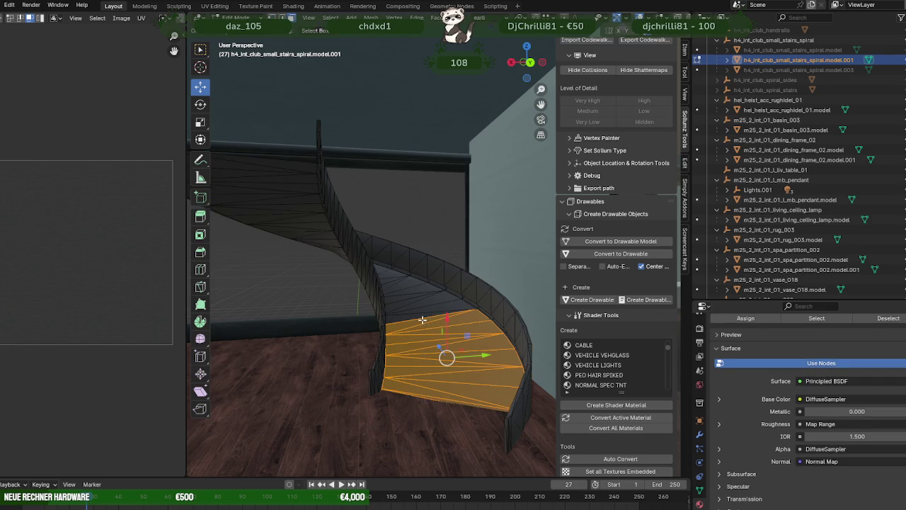
{"action": "left_click_drag", "start_coordinate": [466, 305], "coordinate": [463, 319]}
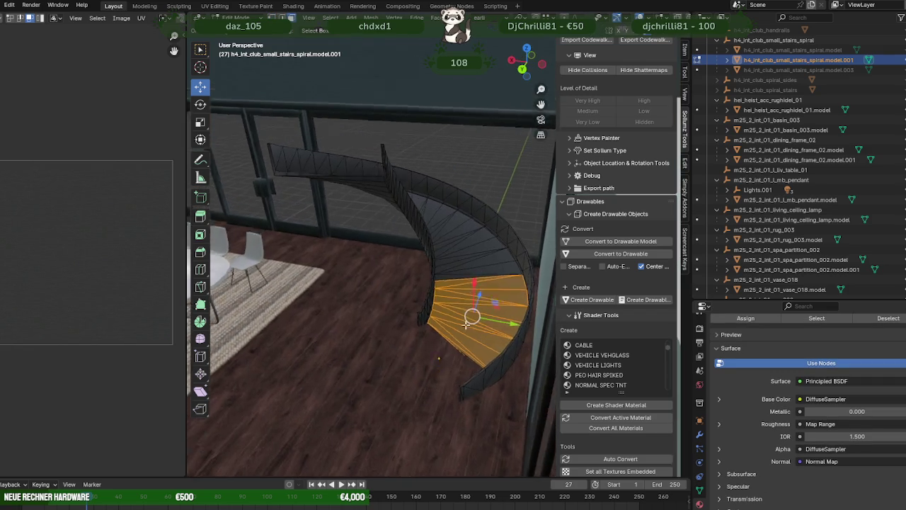
{"action": "scroll", "scroll_direction": "up", "scroll_amount": 3}
{"action": "scroll", "scroll_direction": "down", "scroll_amount": 3}
{"action": "left_click_drag", "start_coordinate": [441, 303], "coordinate": [464, 183]}
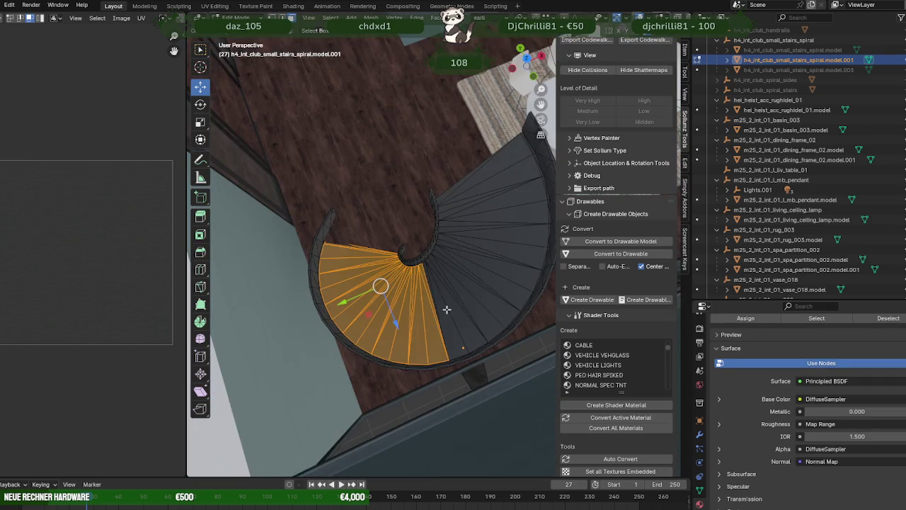
{"action": "left_click_drag", "start_coordinate": [463, 184], "coordinate": [475, 297]}
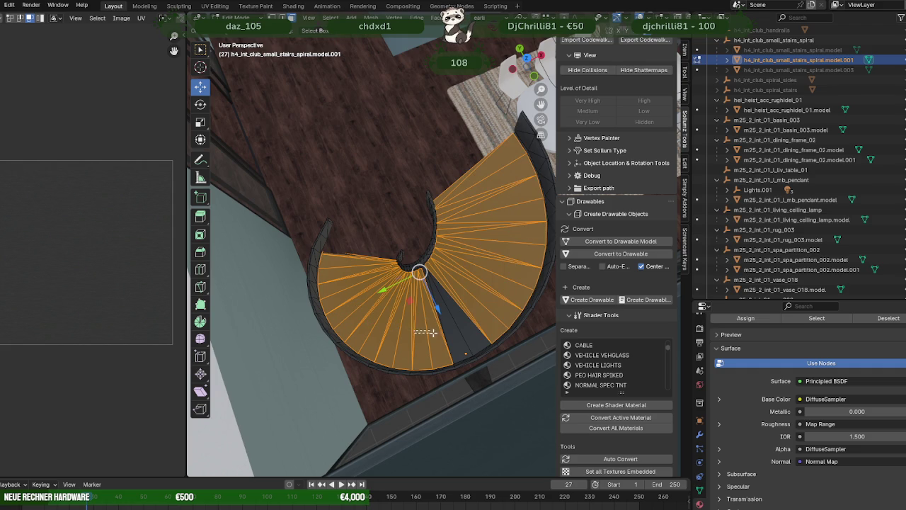
{"action": "left_click_drag", "start_coordinate": [426, 331], "coordinate": [481, 303]}
Remove the selected step faces from the mesh.
{"action": "left_click_drag", "start_coordinate": [481, 303], "coordinate": [468, 311]}
{"action": "scroll", "scroll_direction": "up", "scroll_amount": 3}
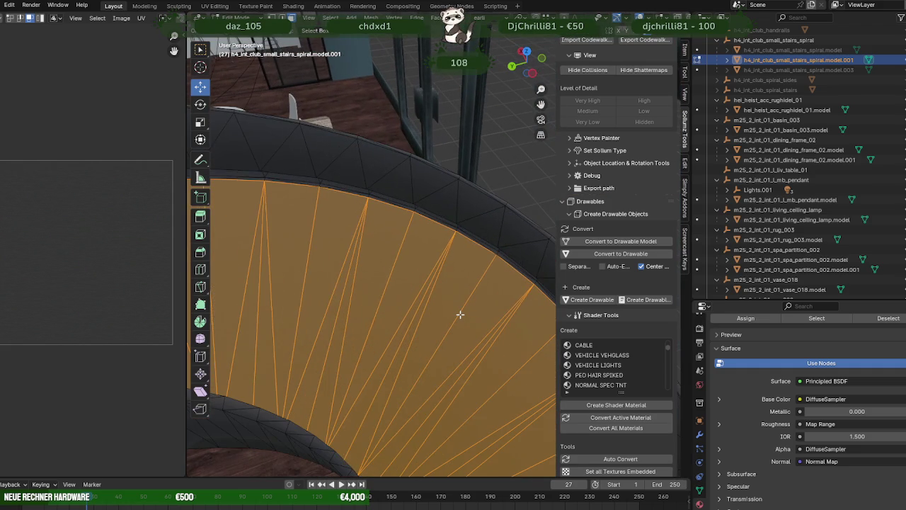
{"action": "scroll", "scroll_direction": "down", "scroll_amount": 3}
{"action": "left_click_drag", "start_coordinate": [399, 216], "coordinate": [496, 172]}
{"action": "key", "text": "h"}
Select the ribbon's outer edge loop and zig-zag diagonal edges, then return to Object Mode.
{"action": "left_click_drag", "start_coordinate": [291, 163], "coordinate": [335, 256]}
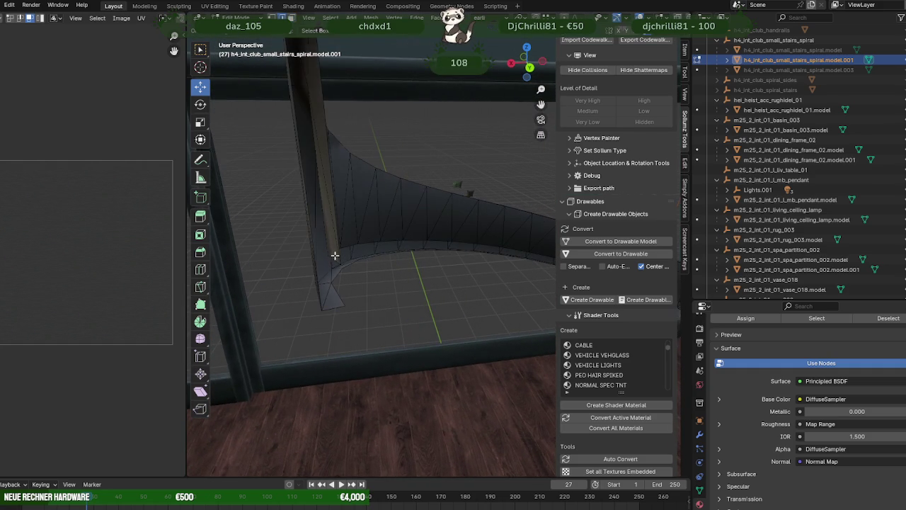
{"action": "left_click_drag", "start_coordinate": [391, 269], "coordinate": [487, 243]}
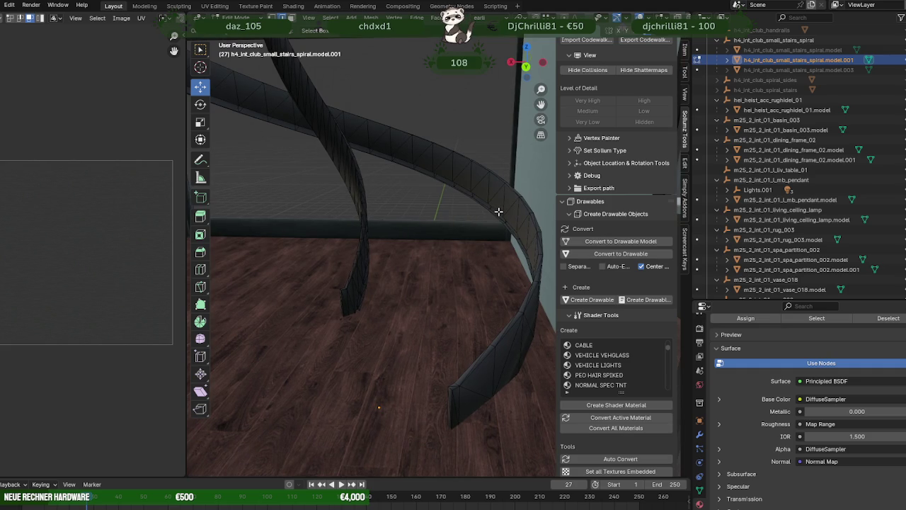
{"action": "left_click_drag", "start_coordinate": [498, 211], "coordinate": [379, 273]}
{"action": "left_click", "coordinate": [470, 214]}
{"action": "left_click", "coordinate": [461, 211]}
{"action": "scroll", "scroll_direction": "up", "scroll_amount": 3}
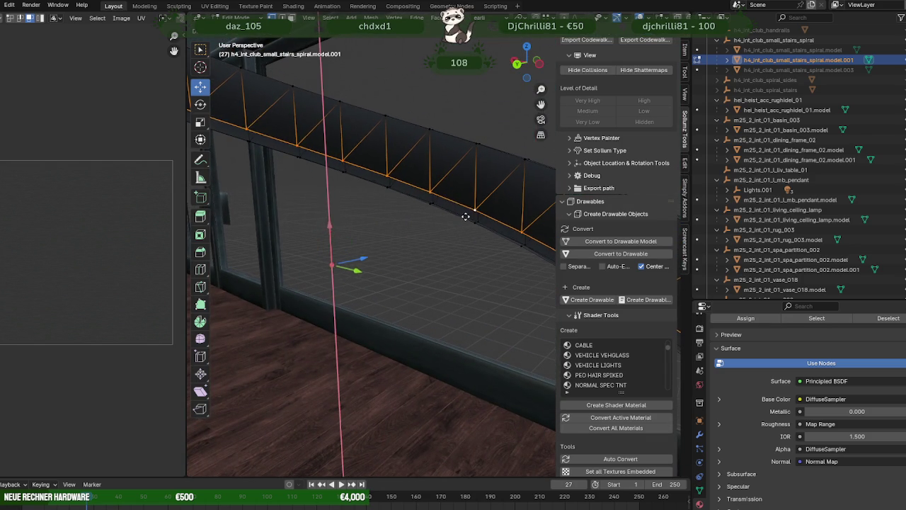
{"action": "key", "text": "Tab"}
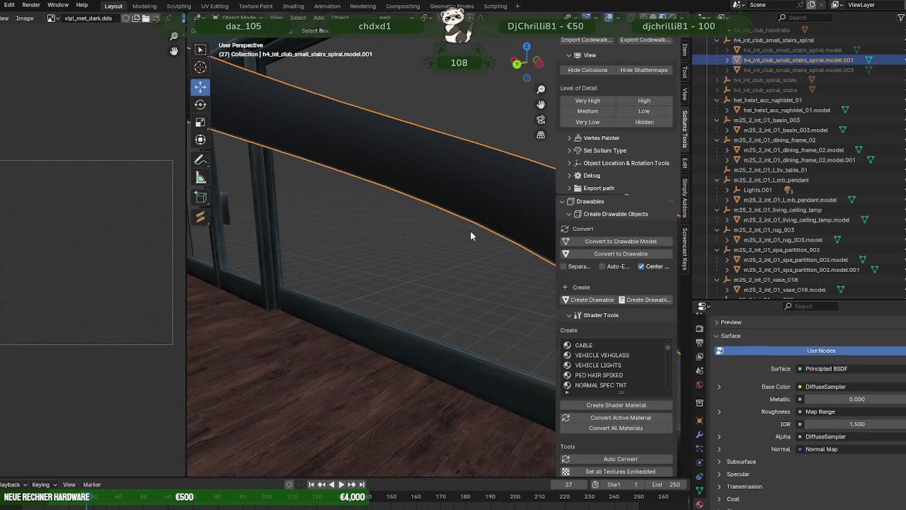
In Edit Mode on the stair mesh, shift the railing along one axis with the gizmo.
{"action": "key", "text": "Tab"}
{"action": "left_click_drag", "start_coordinate": [330, 243], "coordinate": [477, 223]}
{"action": "scroll", "scroll_direction": "down", "scroll_amount": 3}
{"action": "left_click_drag", "start_coordinate": [453, 233], "coordinate": [437, 267]}
{"action": "scroll", "scroll_direction": "up", "scroll_amount": 3}
{"action": "left_click_drag", "start_coordinate": [463, 224], "coordinate": [498, 263]}
{"action": "left_click_drag", "start_coordinate": [458, 106], "coordinate": [365, 346]}
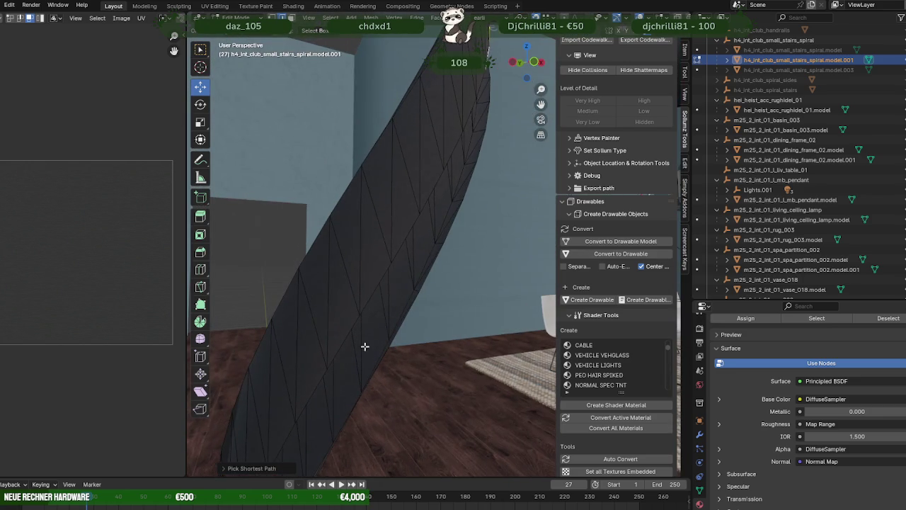
{"action": "left_click_drag", "start_coordinate": [315, 386], "coordinate": [419, 331]}
Slide the ribbon's zigzag edge path along X so its lower end meets the floor, then exit Edit Mode.
{"action": "left_click", "coordinate": [382, 357]}
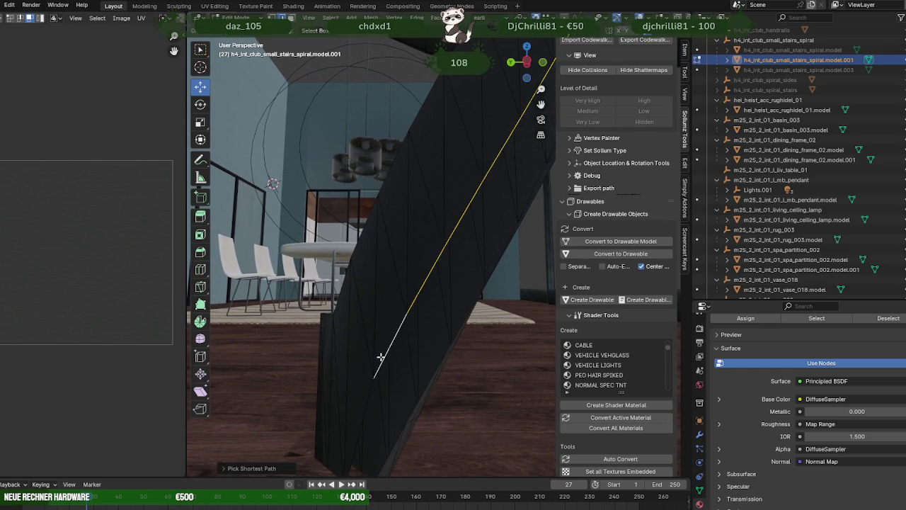
{"action": "left_click", "coordinate": [378, 359]}
{"action": "left_click_drag", "start_coordinate": [405, 314], "coordinate": [392, 131]}
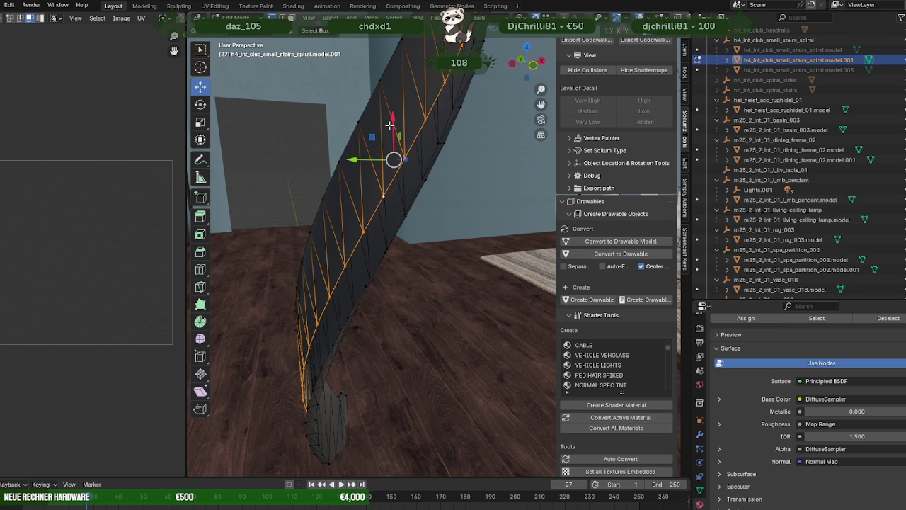
{"action": "left_click_drag", "start_coordinate": [390, 125], "coordinate": [387, 254]}
{"action": "left_click", "coordinate": [386, 254]}
{"action": "left_click_drag", "start_coordinate": [418, 251], "coordinate": [283, 348]}
{"action": "scroll", "scroll_direction": "up", "scroll_amount": 3}
{"action": "key", "text": "Tab"}
{"action": "left_click_drag", "start_coordinate": [363, 341], "coordinate": [427, 361]}
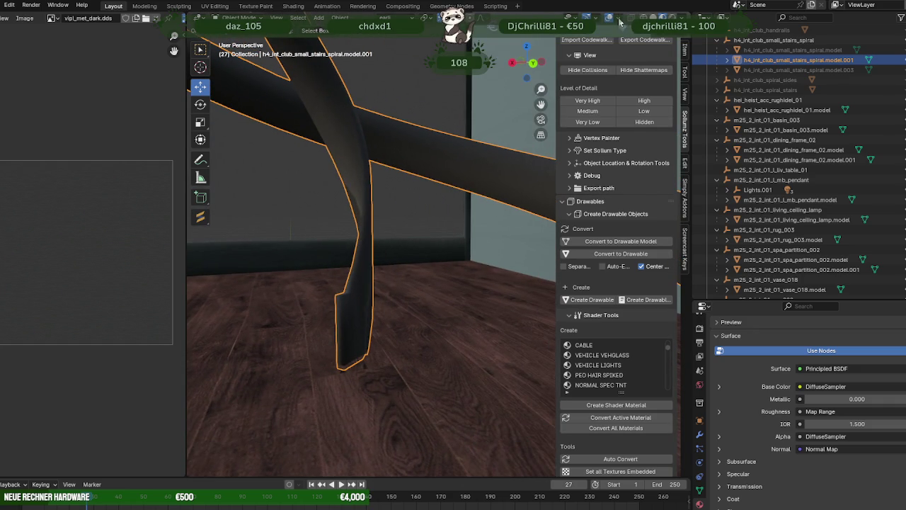
Turn on Face Orientation to inspect the stair ribbons' face directions, then turn it off.
{"action": "left_click", "coordinate": [618, 19]}
{"action": "left_click", "coordinate": [557, 211]}
{"action": "left_click_drag", "start_coordinate": [416, 204], "coordinate": [476, 212]}
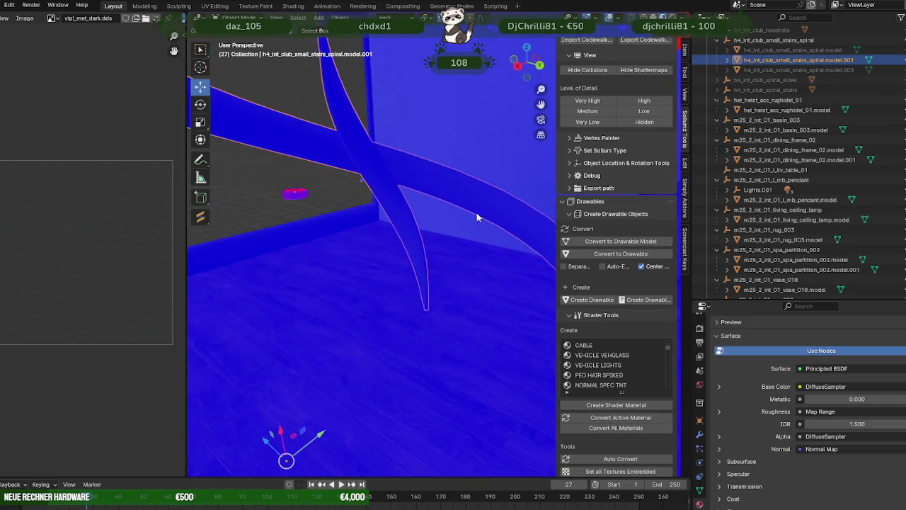
{"action": "left_click", "coordinate": [621, 17]}
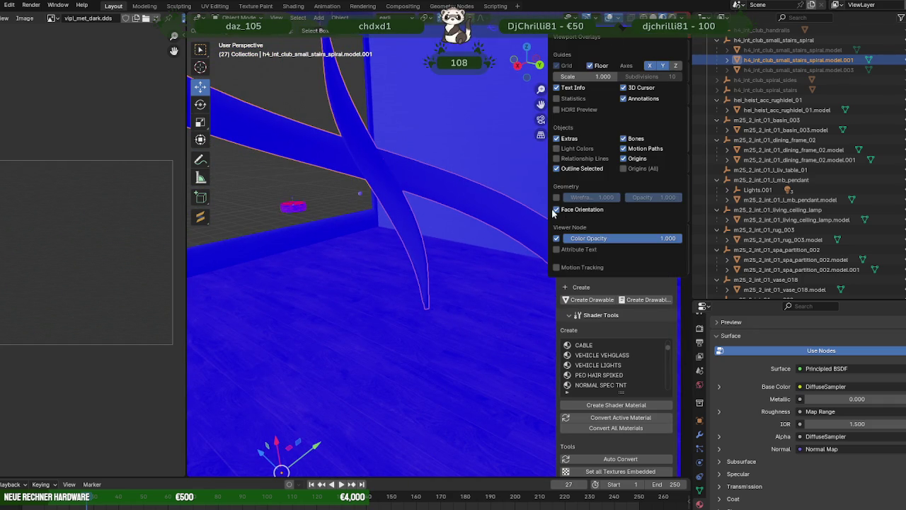
{"action": "left_click", "coordinate": [556, 210]}
{"action": "left_click_drag", "start_coordinate": [496, 226], "coordinate": [439, 212]}
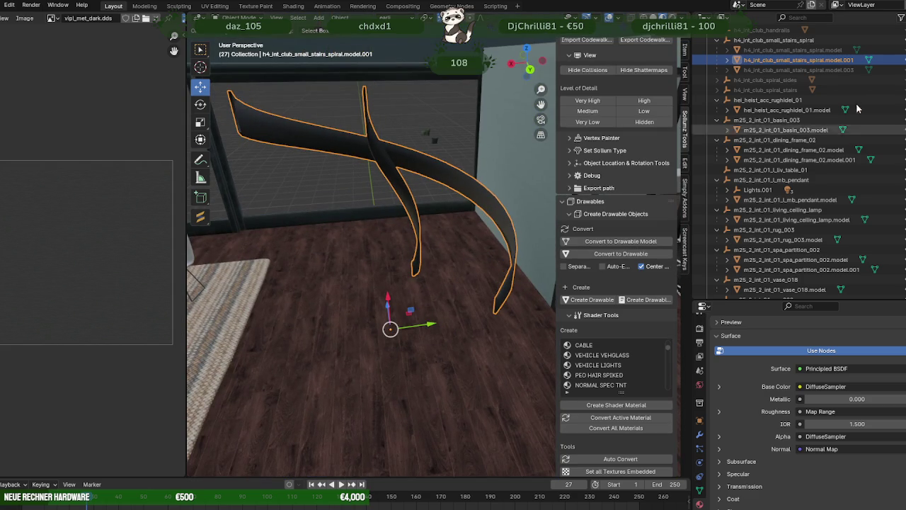
Keep the pillar and railing hidden and make the stair steps object visible again.
{"action": "left_click", "coordinate": [898, 69]}
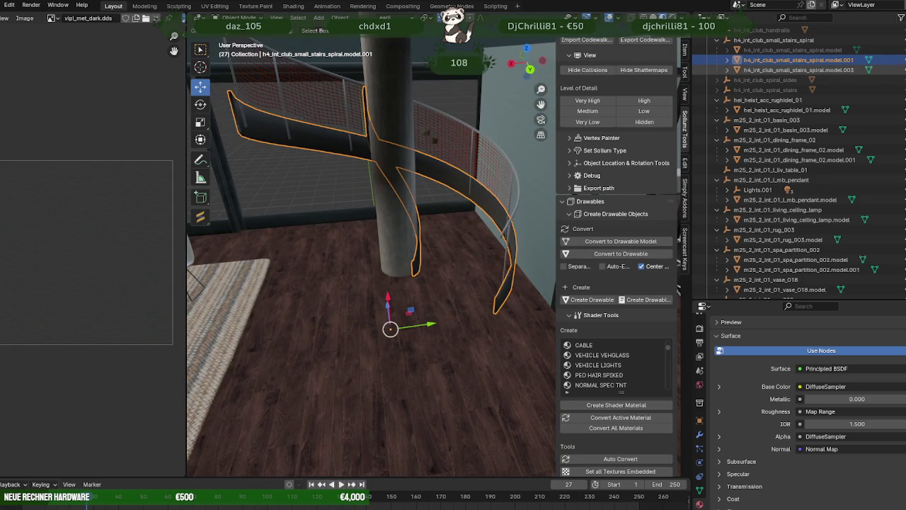
{"action": "left_click", "coordinate": [897, 69]}
{"action": "left_click", "coordinate": [898, 50]}
{"action": "left_click_drag", "start_coordinate": [453, 283], "coordinate": [431, 269]}
{"action": "scroll", "scroll_direction": "down", "scroll_amount": 3}
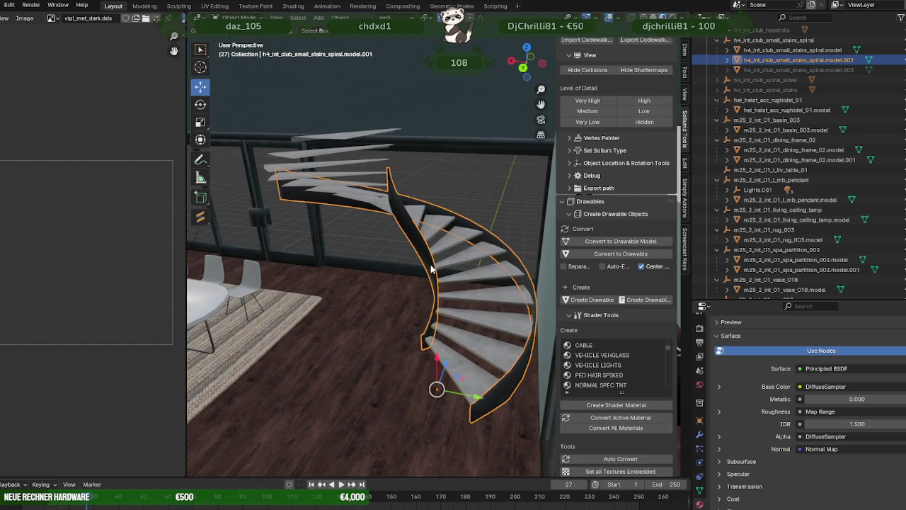
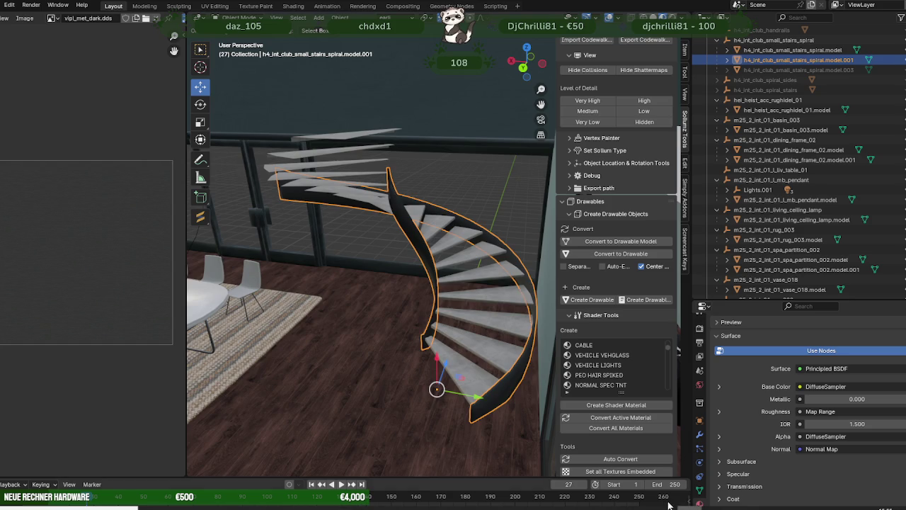
Isolate the spiral staircase in local view and orbit around it to inspect the steps.
{"action": "key", "text": "KP_Divide"}
{"action": "key", "text": "KP_Divide"}
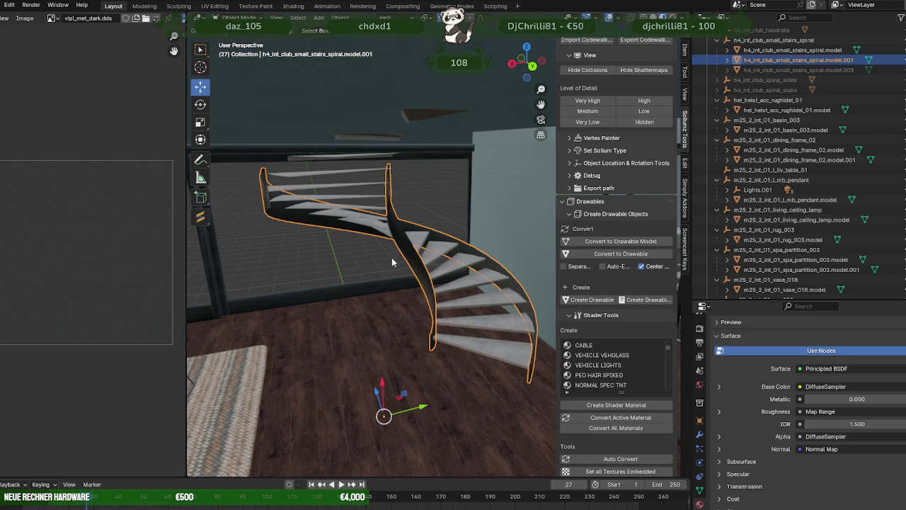
{"action": "left_click_drag", "start_coordinate": [392, 262], "coordinate": [418, 266]}
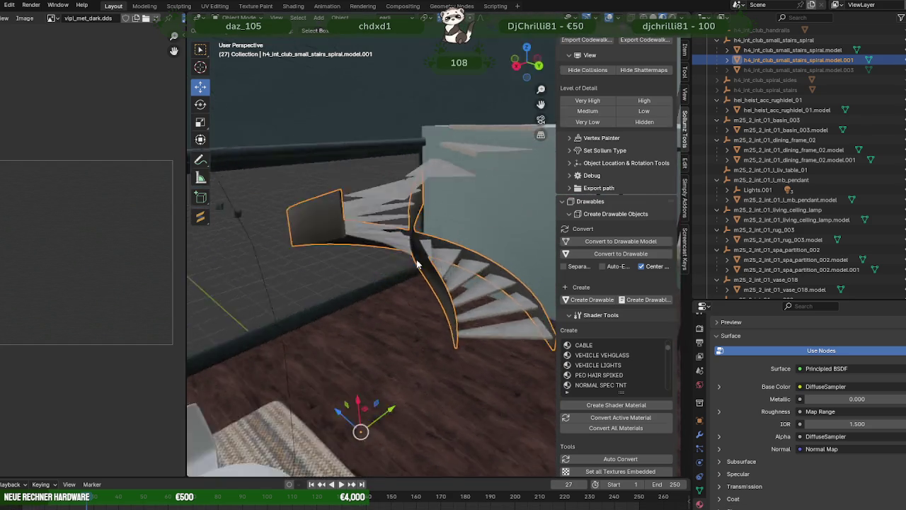
{"action": "key", "text": "KP_Decimal"}
{"action": "key", "text": "KP_Divide"}
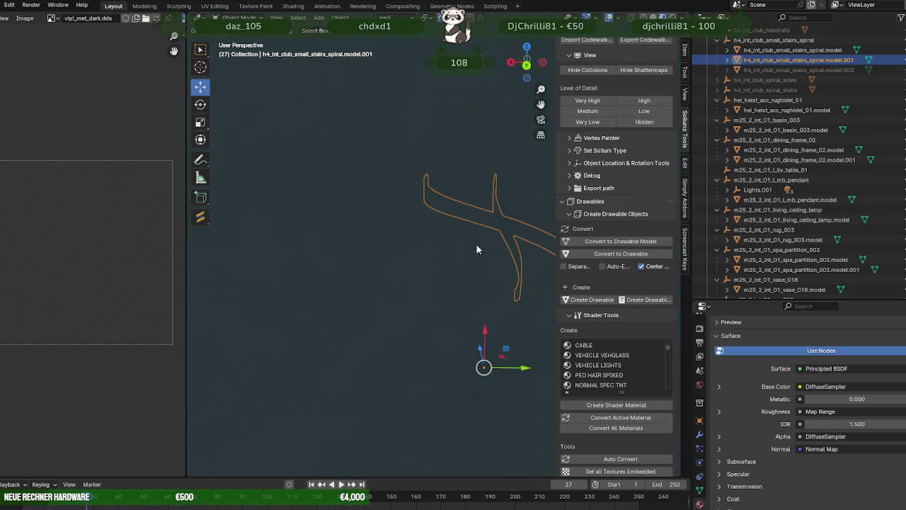
{"action": "key", "text": "KP_Divide"}
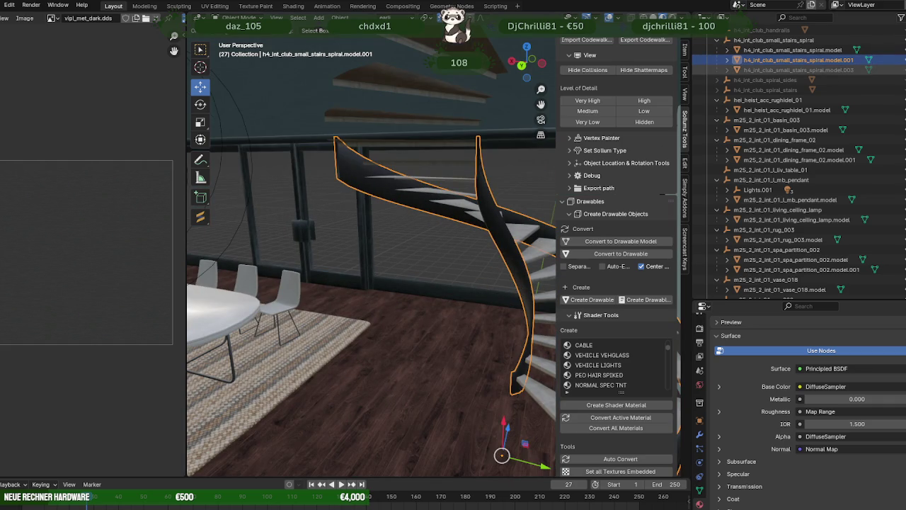
{"action": "left_click_drag", "start_coordinate": [504, 148], "coordinate": [436, 278]}
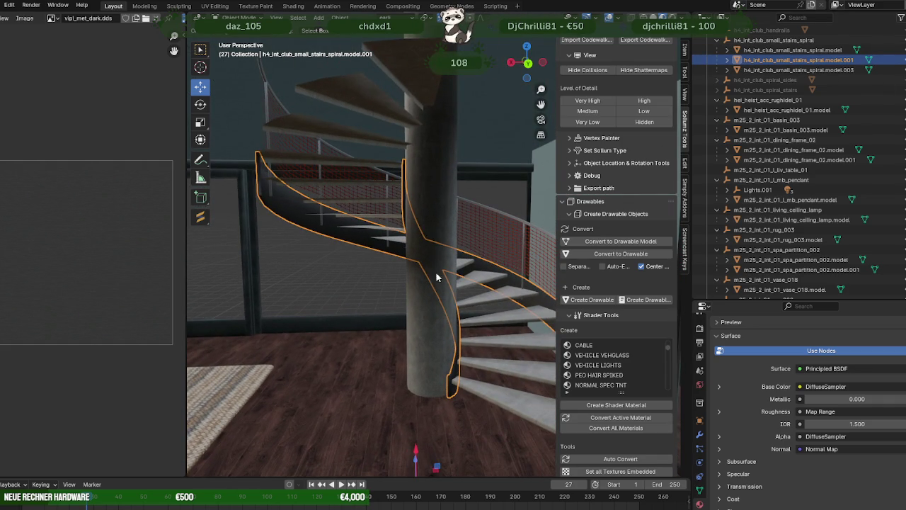
{"action": "left_click_drag", "start_coordinate": [445, 184], "coordinate": [416, 222]}
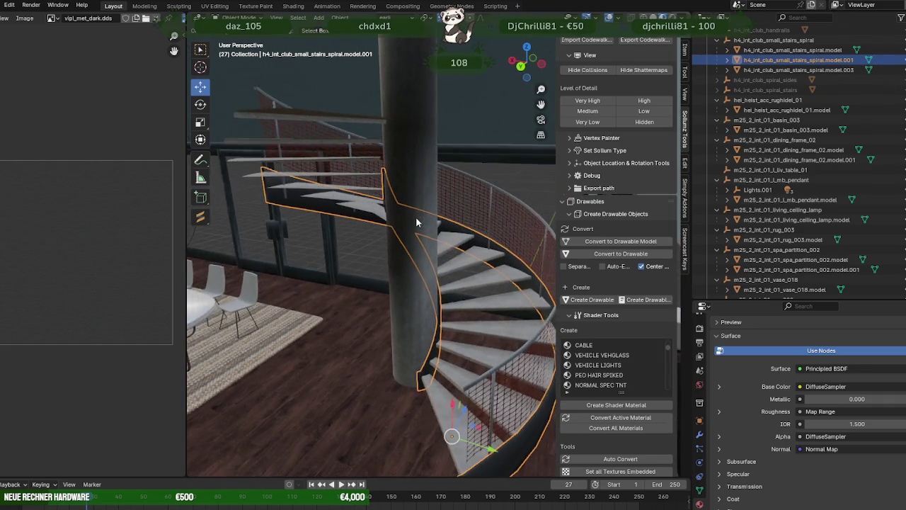
{"action": "scroll", "scroll_direction": "up", "scroll_amount": 3}
{"action": "scroll", "scroll_direction": "up", "scroll_amount": 3}
{"action": "scroll", "scroll_direction": "up", "scroll_amount": 3}
{"action": "scroll", "scroll_direction": "down", "scroll_amount": 3}
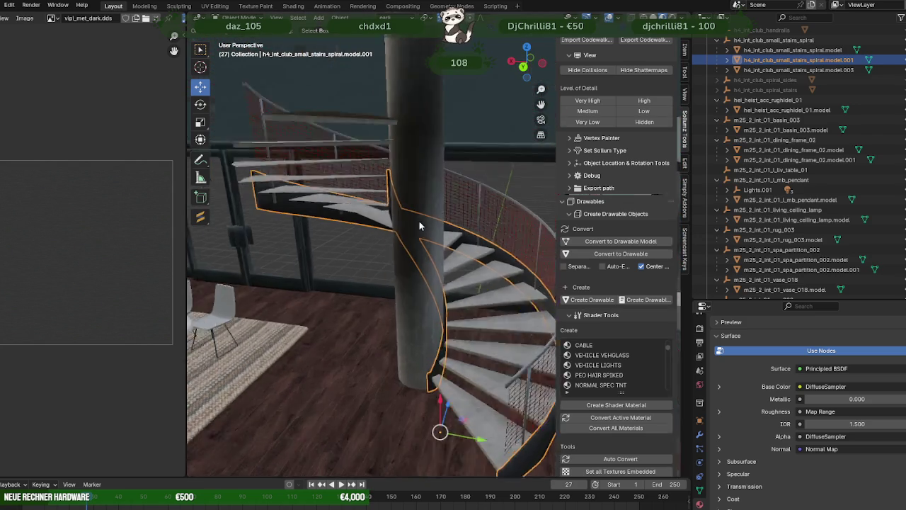
{"action": "scroll", "scroll_direction": "down", "scroll_amount": 3}
{"action": "left_click_drag", "start_coordinate": [449, 227], "coordinate": [388, 209]}
{"action": "left_click_drag", "start_coordinate": [390, 210], "coordinate": [288, 199]}
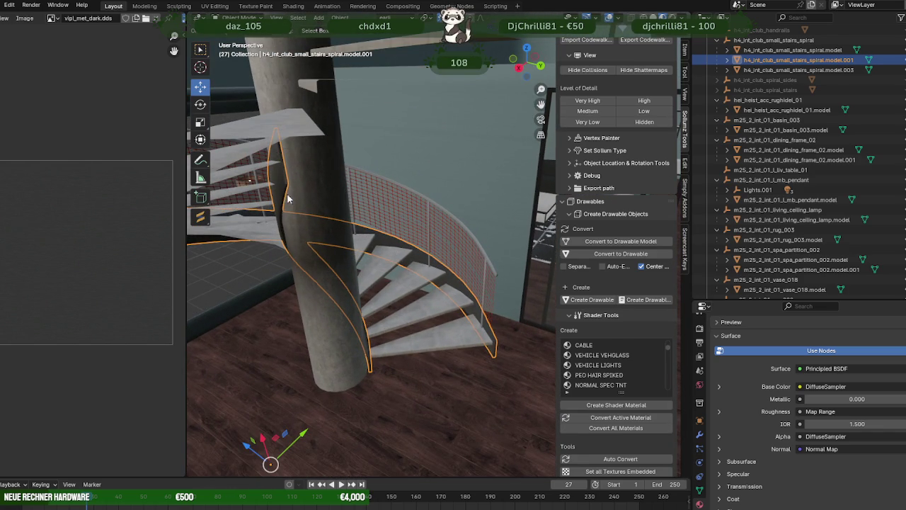
Briefly edit the staircase mesh, then deselect it and orbit to look down on the upper floor.
{"action": "key", "text": "Tab"}
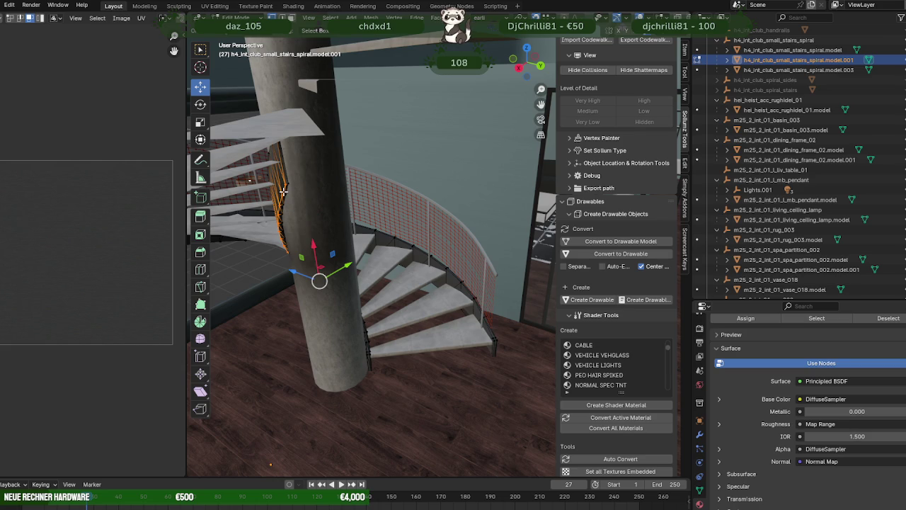
{"action": "left_click_drag", "start_coordinate": [333, 193], "coordinate": [412, 191]}
{"action": "key", "text": "Tab"}
{"action": "key", "text": "alt+a"}
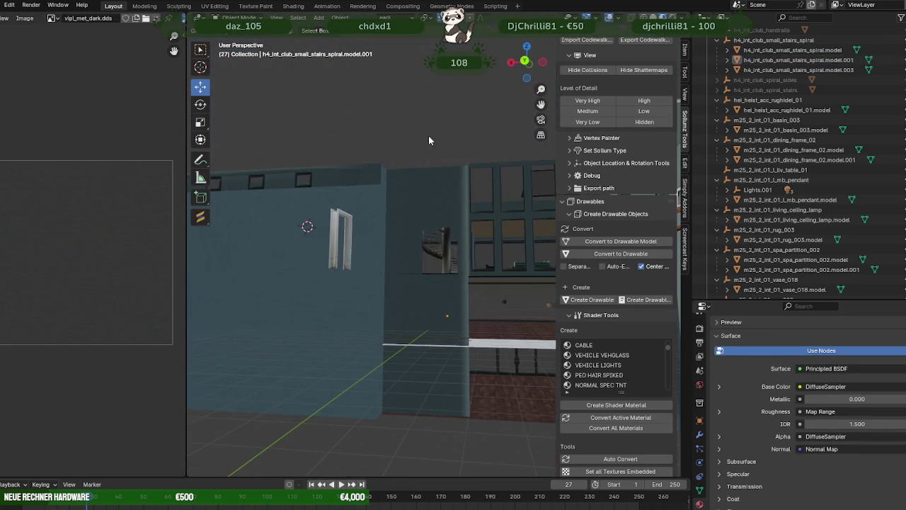
{"action": "scroll", "scroll_direction": "up", "scroll_amount": 3}
{"action": "left_click_drag", "start_coordinate": [428, 136], "coordinate": [455, 261]}
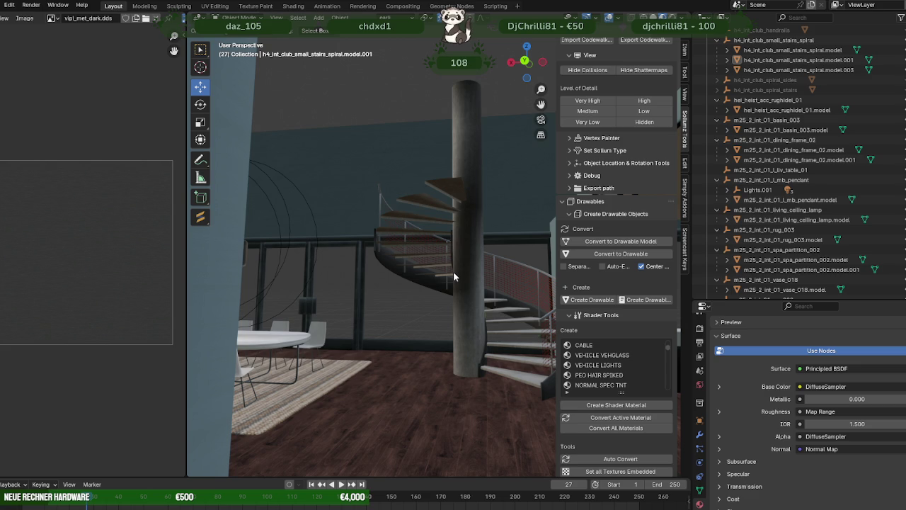
{"action": "scroll", "scroll_direction": "up", "scroll_amount": 3}
{"action": "left_click_drag", "start_coordinate": [453, 271], "coordinate": [601, 276]}
{"action": "scroll", "scroll_direction": "down", "scroll_amount": 3}
{"action": "scroll", "scroll_direction": "down", "scroll_amount": 3}
{"action": "scroll", "scroll_direction": "down", "scroll_amount": 3}
{"action": "scroll", "scroll_direction": "down", "scroll_amount": 3}
{"action": "scroll", "scroll_direction": "down", "scroll_amount": 3}
{"action": "scroll", "scroll_direction": "down", "scroll_amount": 3}
{"action": "left_click_drag", "start_coordinate": [397, 241], "coordinate": [447, 218]}
{"action": "scroll", "scroll_direction": "up", "scroll_amount": 3}
{"action": "scroll", "scroll_direction": "up", "scroll_amount": 3}
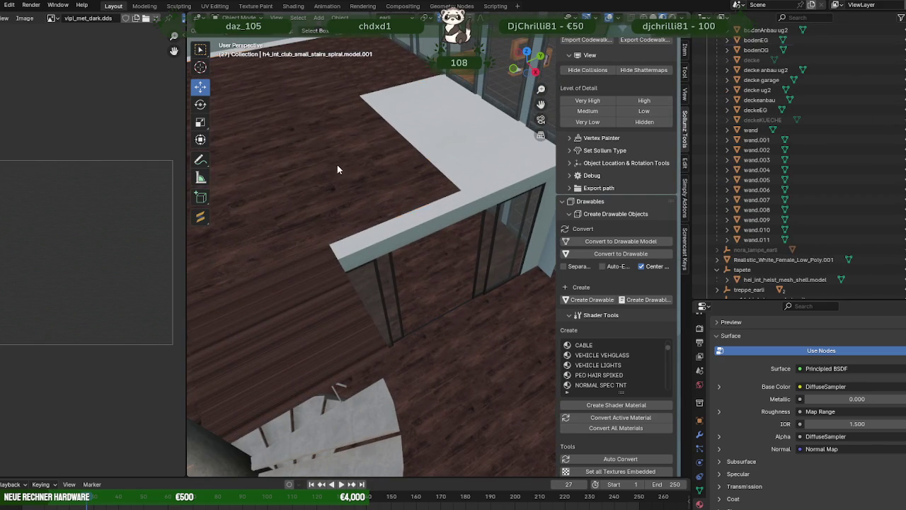
Select the upper floor slab bodenOG in Edit Mode and frame its wall edge.
{"action": "left_click", "coordinate": [337, 165]}
{"action": "key", "text": "Tab"}
{"action": "scroll", "scroll_direction": "down", "scroll_amount": 3}
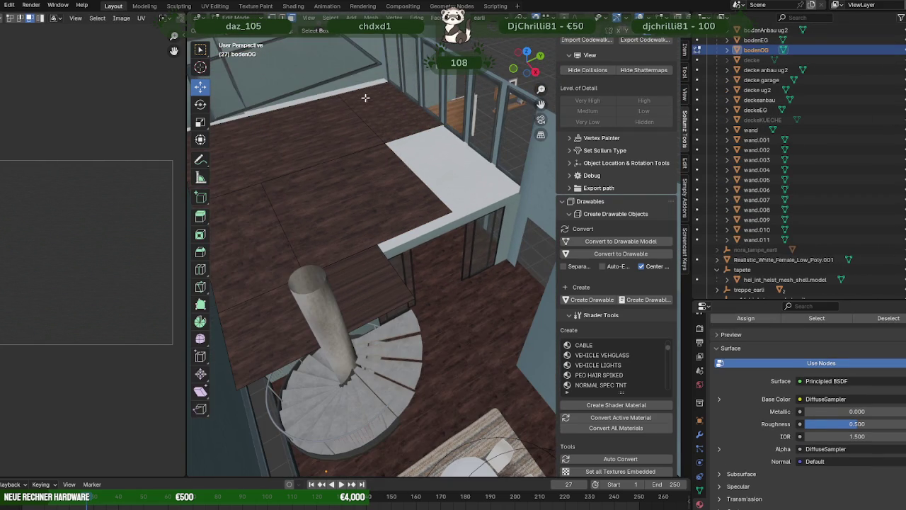
{"action": "left_click_drag", "start_coordinate": [336, 113], "coordinate": [449, 156]}
{"action": "left_click_drag", "start_coordinate": [295, 147], "coordinate": [313, 172]}
{"action": "scroll", "scroll_direction": "down", "scroll_amount": 3}
{"action": "left_click_drag", "start_coordinate": [364, 189], "coordinate": [420, 224]}
{"action": "scroll", "scroll_direction": "up", "scroll_amount": 3}
Move the bodenOG slab's edge along the Y axis.
{"action": "left_click_drag", "start_coordinate": [347, 219], "coordinate": [331, 219]}
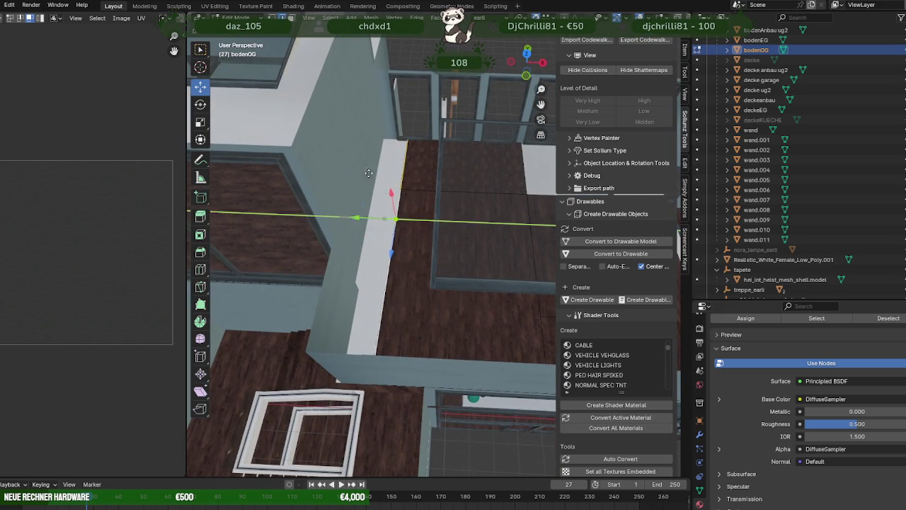
{"action": "left_click_drag", "start_coordinate": [416, 252], "coordinate": [496, 152]}
{"action": "scroll", "scroll_direction": "up", "scroll_amount": 3}
{"action": "scroll", "scroll_direction": "up", "scroll_amount": 3}
{"action": "scroll", "scroll_direction": "up", "scroll_amount": 3}
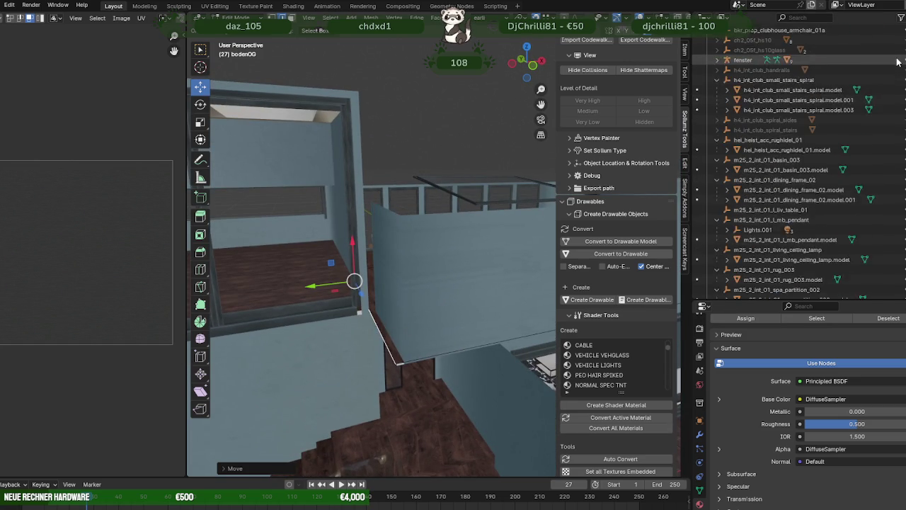
{"action": "scroll", "scroll_direction": "up", "scroll_amount": 3}
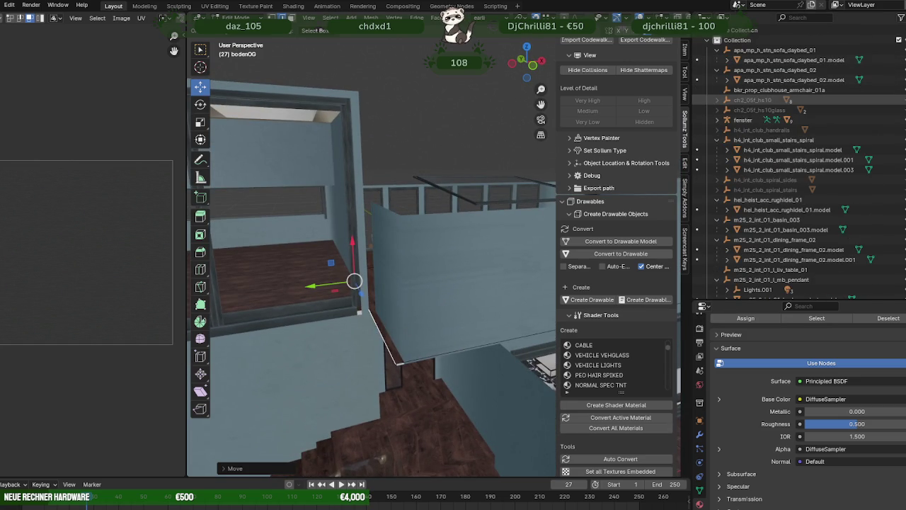
Unhide ch2_05f_hs10, then select wall wand.011's narrow end face in Edit Mode.
{"action": "key", "text": "h"}
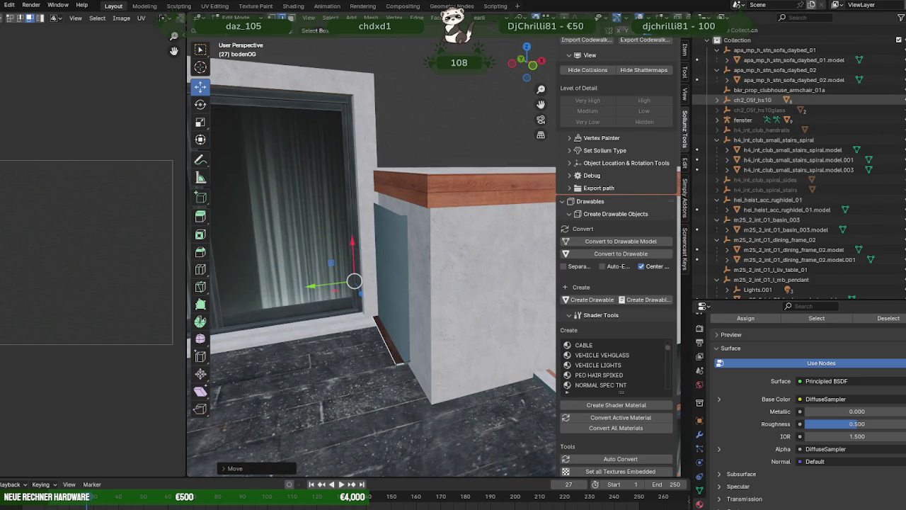
{"action": "left_click_drag", "start_coordinate": [397, 284], "coordinate": [444, 294]}
{"action": "key", "text": "Tab"}
{"action": "left_click", "coordinate": [444, 294]}
{"action": "key", "text": "Tab"}
{"action": "left_click", "coordinate": [388, 291]}
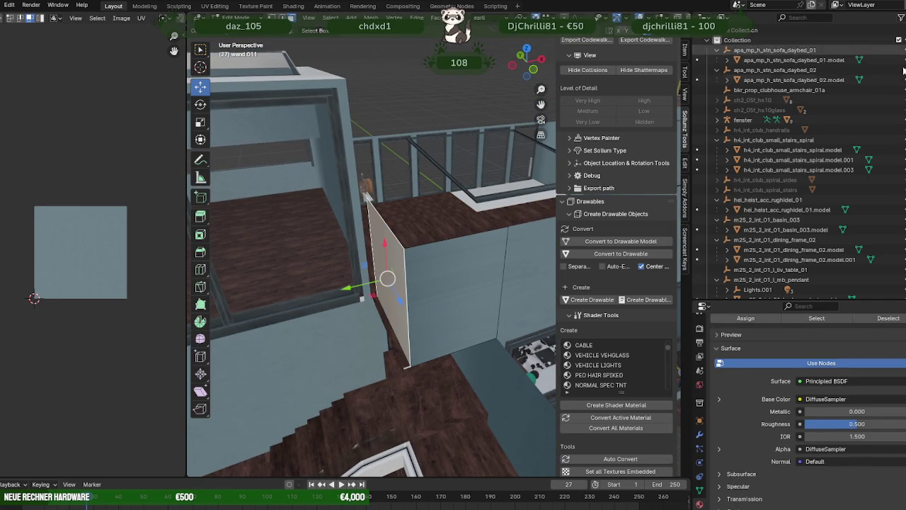
{"action": "left_click", "coordinate": [900, 99]}
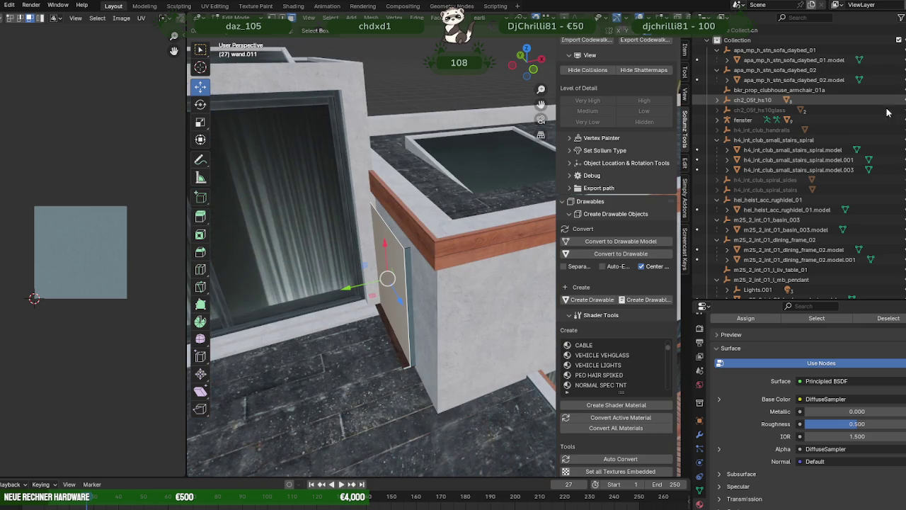
{"action": "left_click_drag", "start_coordinate": [397, 269], "coordinate": [363, 273]}
Slide wand.011's end face along the Y axis toward the window opening.
{"action": "left_click_drag", "start_coordinate": [354, 274], "coordinate": [363, 264]}
{"action": "left_click_drag", "start_coordinate": [397, 263], "coordinate": [519, 215]}
{"action": "scroll", "scroll_direction": "up", "scroll_amount": 3}
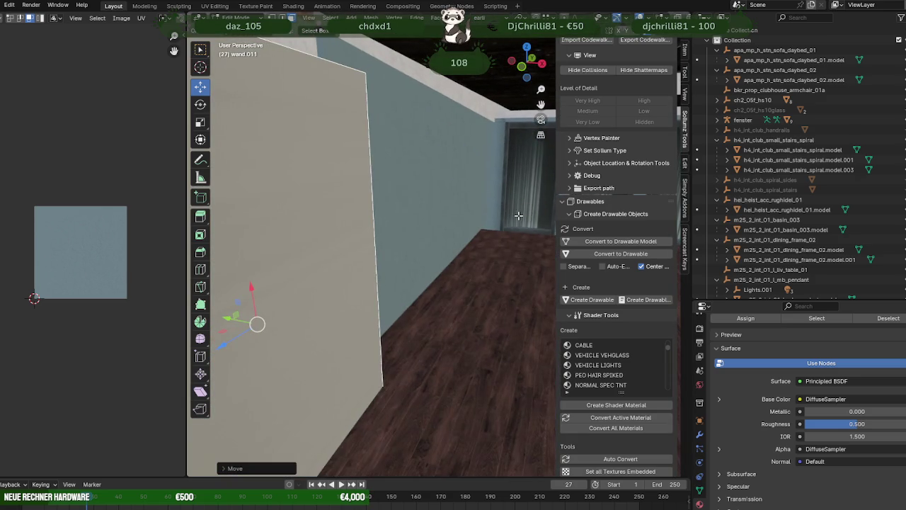
{"action": "scroll", "scroll_direction": "down", "scroll_amount": 3}
{"action": "scroll", "scroll_direction": "down", "scroll_amount": 3}
{"action": "left_click_drag", "start_coordinate": [415, 208], "coordinate": [407, 278]}
{"action": "scroll", "scroll_direction": "up", "scroll_amount": 3}
Check the wall end face in wireframe display, then return to solid shading.
{"action": "key", "text": "shift+z"}
{"action": "key", "text": "shift+z"}
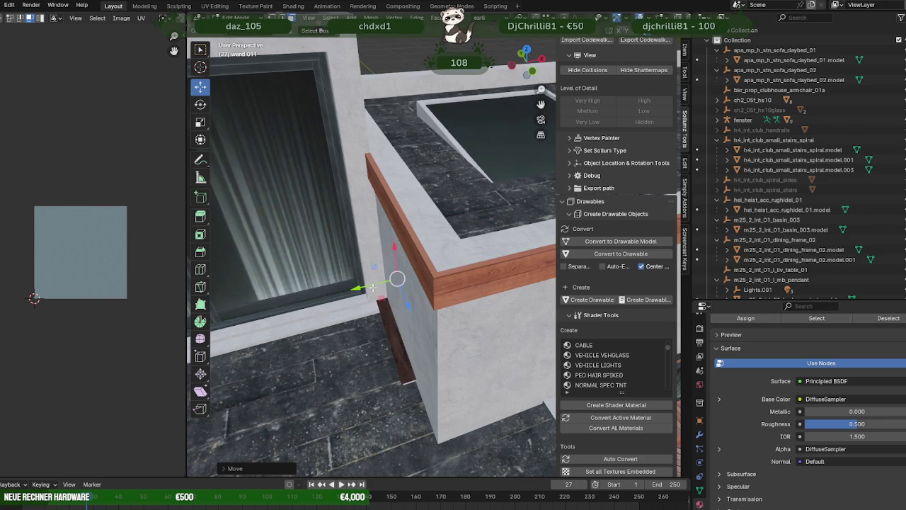
{"action": "left_click_drag", "start_coordinate": [371, 287], "coordinate": [409, 271]}
{"action": "key", "text": "shift+z"}
{"action": "left_click_drag", "start_coordinate": [448, 334], "coordinate": [396, 269]}
{"action": "key", "text": "shift+z"}
Select the ceiling slab deckeEG's face in Edit Mode and zoom in on it.
{"action": "key", "text": "Tab"}
{"action": "left_click", "coordinate": [375, 258]}
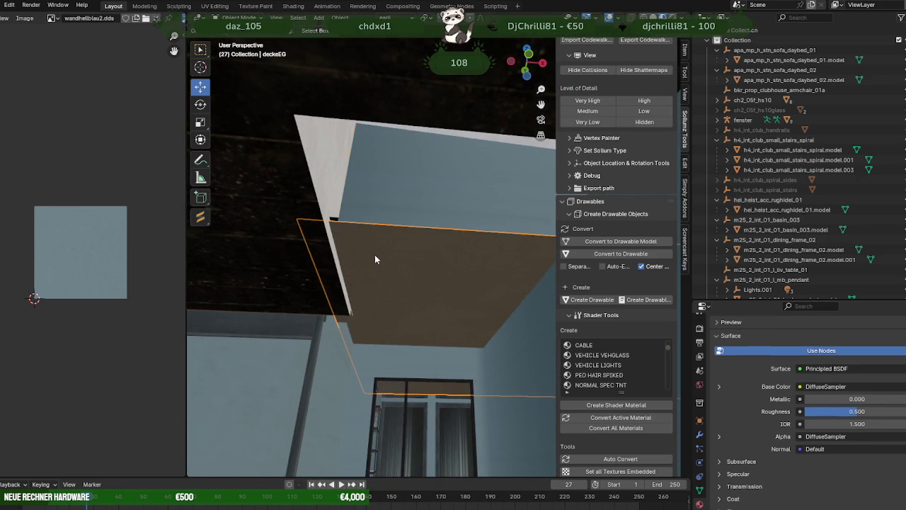
{"action": "key", "text": "Tab"}
{"action": "left_click", "coordinate": [378, 281]}
{"action": "key", "text": "KP_Decimal"}
{"action": "left_click_drag", "start_coordinate": [431, 287], "coordinate": [295, 314]}
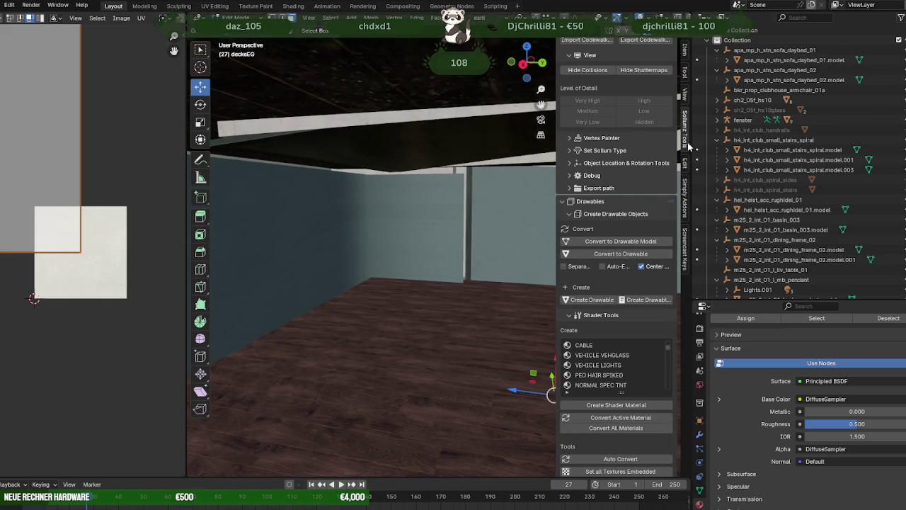
{"action": "left_click_drag", "start_coordinate": [425, 284], "coordinate": [397, 293]}
Subdivide the deckeEG face and check the new faces in wireframe before returning to shading.
{"action": "right_click", "coordinate": [397, 293]}
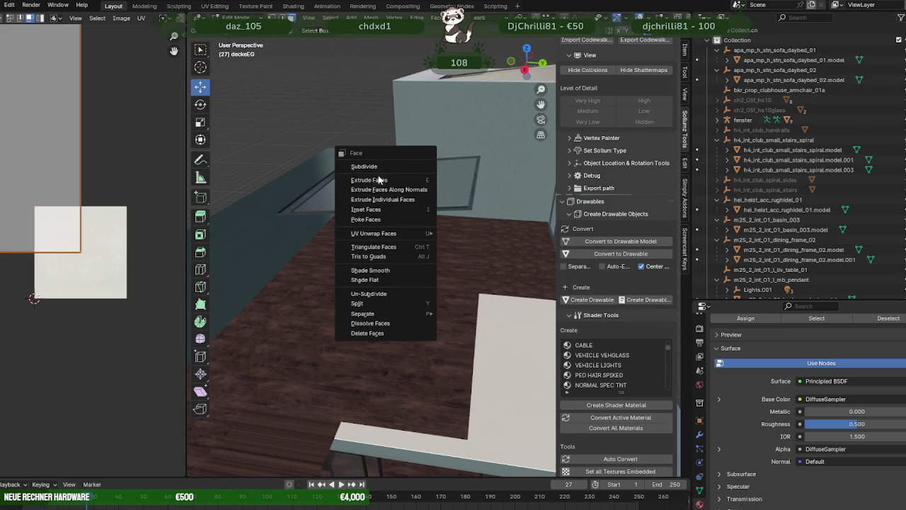
{"action": "left_click", "coordinate": [380, 168]}
{"action": "left_click_drag", "start_coordinate": [417, 200], "coordinate": [486, 229]}
{"action": "key", "text": "shift+z"}
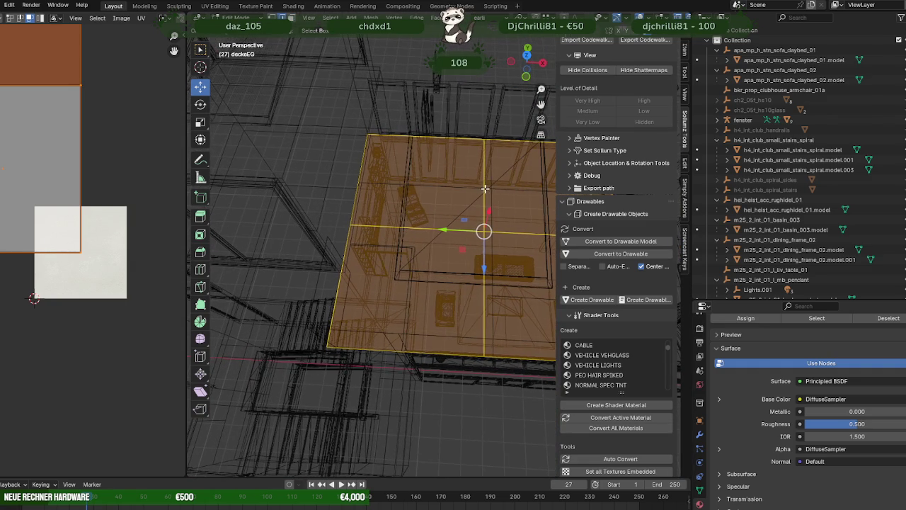
{"action": "left_click", "coordinate": [485, 188]}
{"action": "left_click_drag", "start_coordinate": [457, 262], "coordinate": [445, 230]}
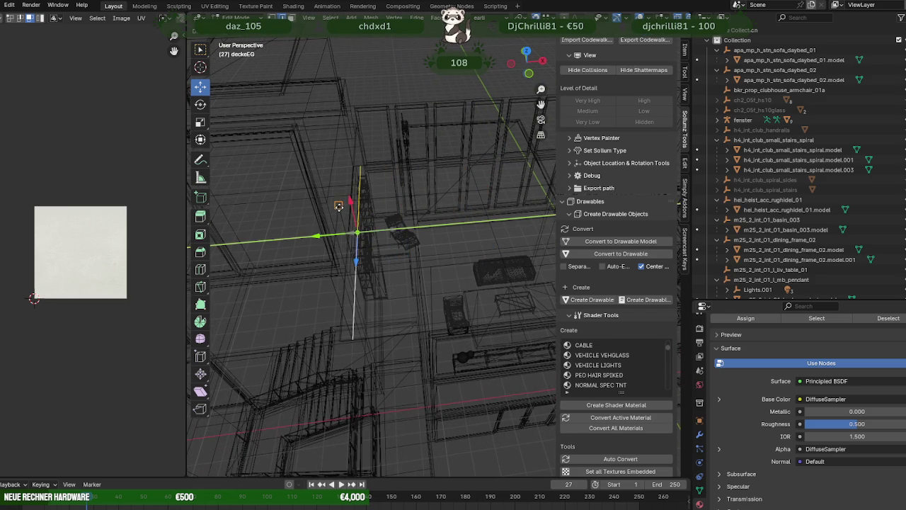
{"action": "left_click_drag", "start_coordinate": [363, 237], "coordinate": [376, 236]}
{"action": "key", "text": "shift+z"}
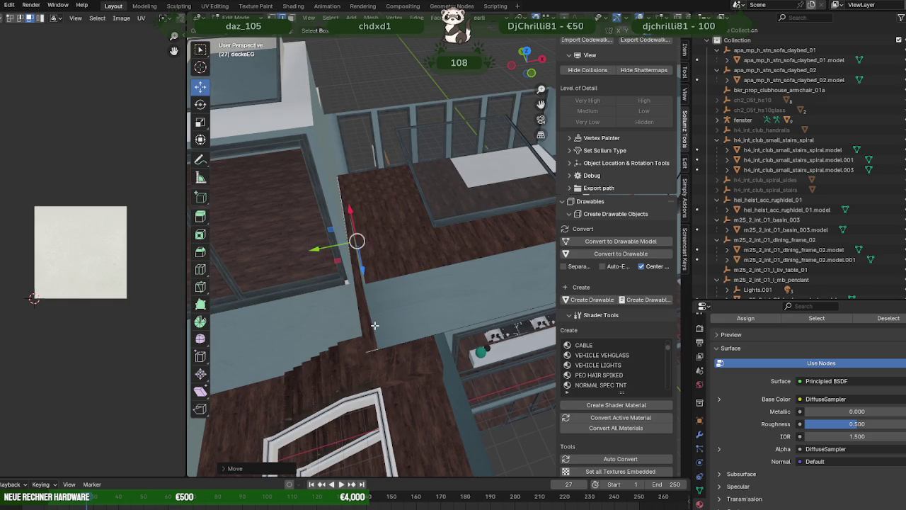
Orbit back toward the stairs and select the upper floor slab bodenOG.
{"action": "left_click_drag", "start_coordinate": [376, 310], "coordinate": [333, 257]}
{"action": "right_click", "coordinate": [384, 280]}
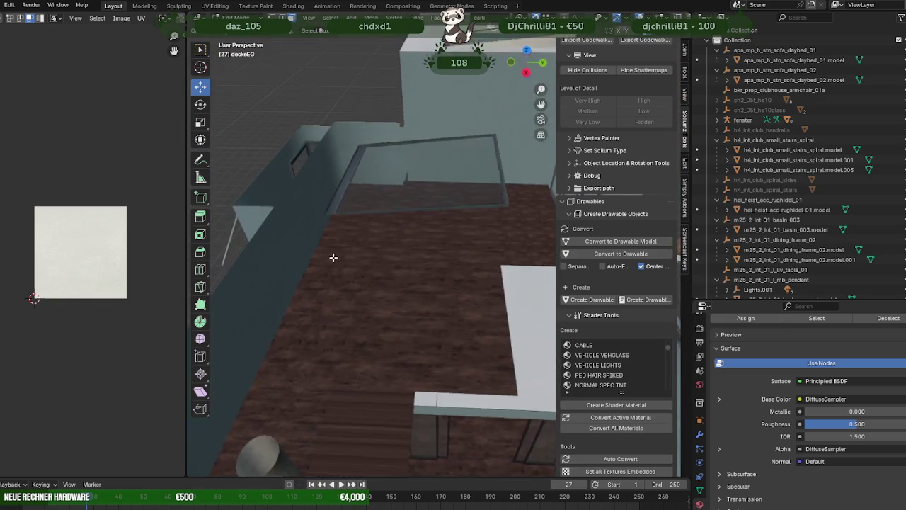
{"action": "scroll", "scroll_direction": "down", "scroll_amount": 3}
{"action": "scroll", "scroll_direction": "down", "scroll_amount": 3}
{"action": "scroll", "scroll_direction": "down", "scroll_amount": 3}
{"action": "scroll", "scroll_direction": "down", "scroll_amount": 3}
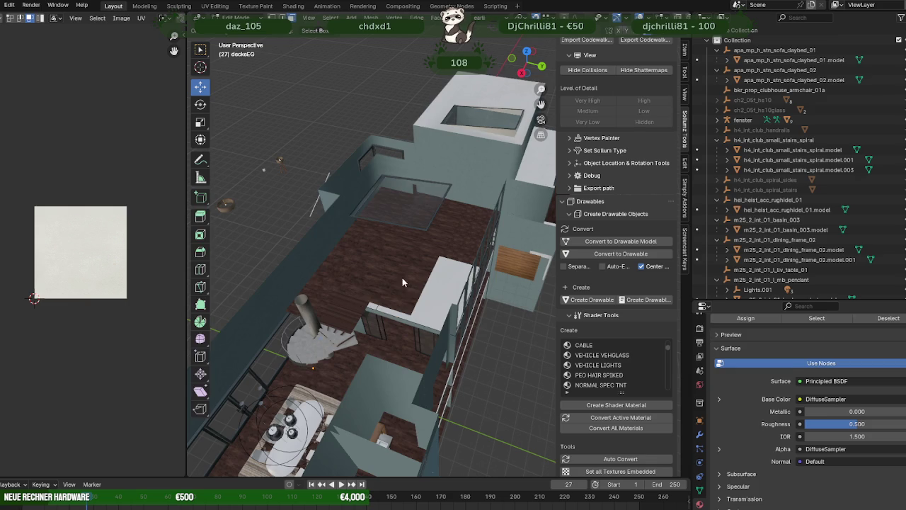
{"action": "left_click", "coordinate": [403, 275]}
Orbit to a top-down view of bodenOG's floor around the stairwell opening.
{"action": "left_click_drag", "start_coordinate": [403, 275], "coordinate": [438, 260]}
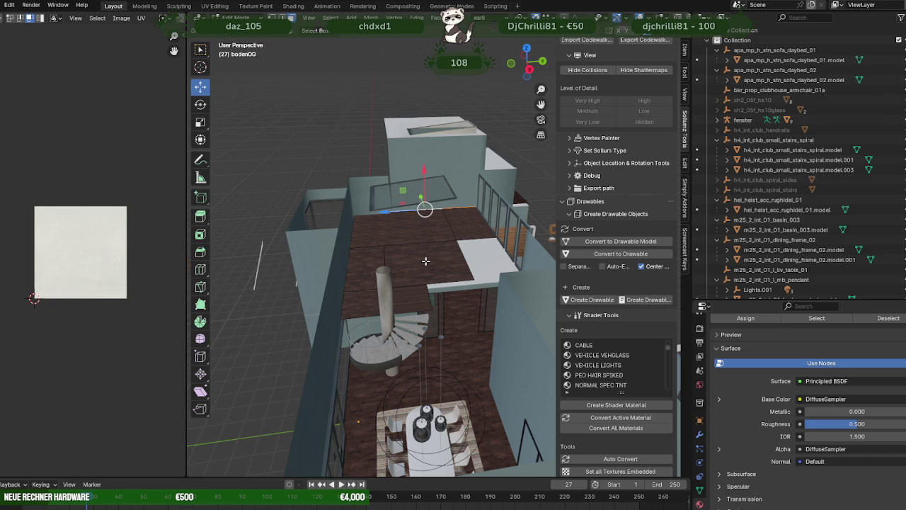
{"action": "left_click_drag", "start_coordinate": [427, 220], "coordinate": [429, 293]}
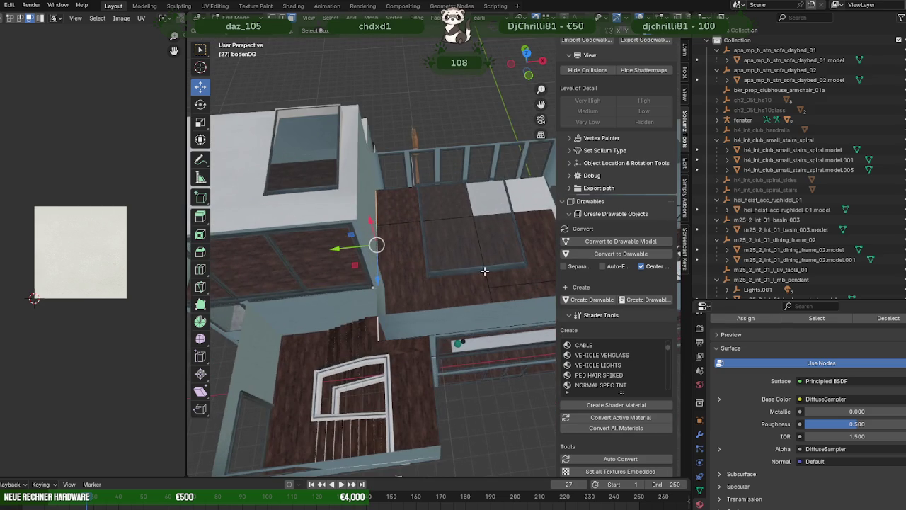
Dissolve adjacent bodenOG floor faces beside the opening into larger single faces.
{"action": "left_click_drag", "start_coordinate": [485, 270], "coordinate": [498, 315]}
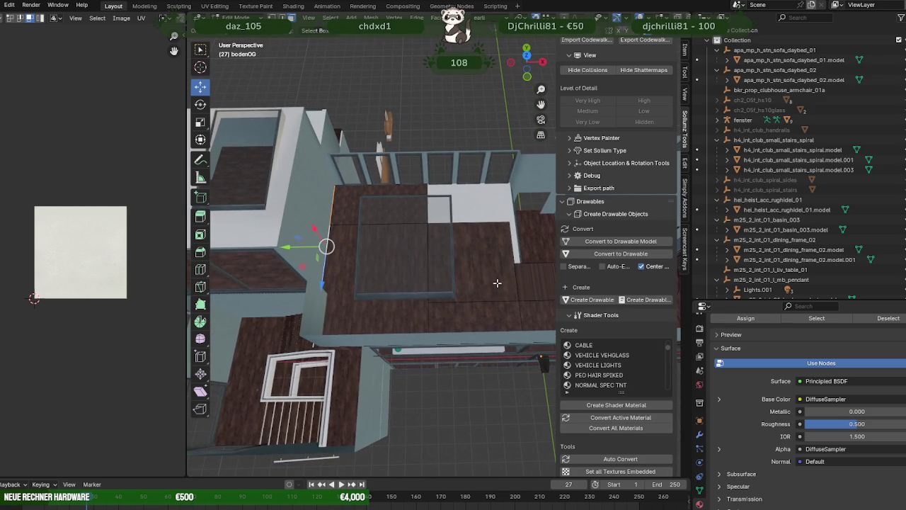
{"action": "left_click", "coordinate": [497, 283]}
{"action": "left_click", "coordinate": [494, 320]}
{"action": "left_click_drag", "start_coordinate": [526, 310], "coordinate": [491, 268]}
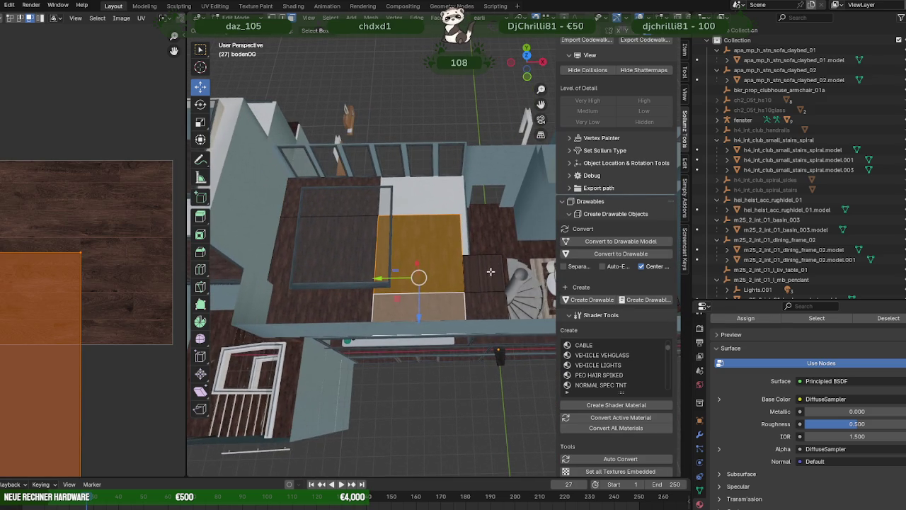
{"action": "left_click", "coordinate": [491, 271]}
{"action": "right_click", "coordinate": [446, 310]}
{"action": "left_click", "coordinate": [430, 470]}
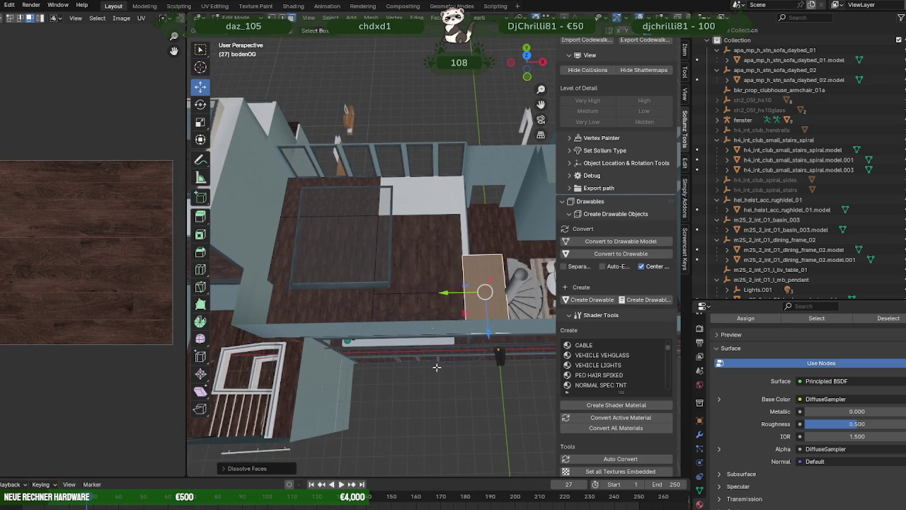
{"action": "left_click", "coordinate": [420, 309]}
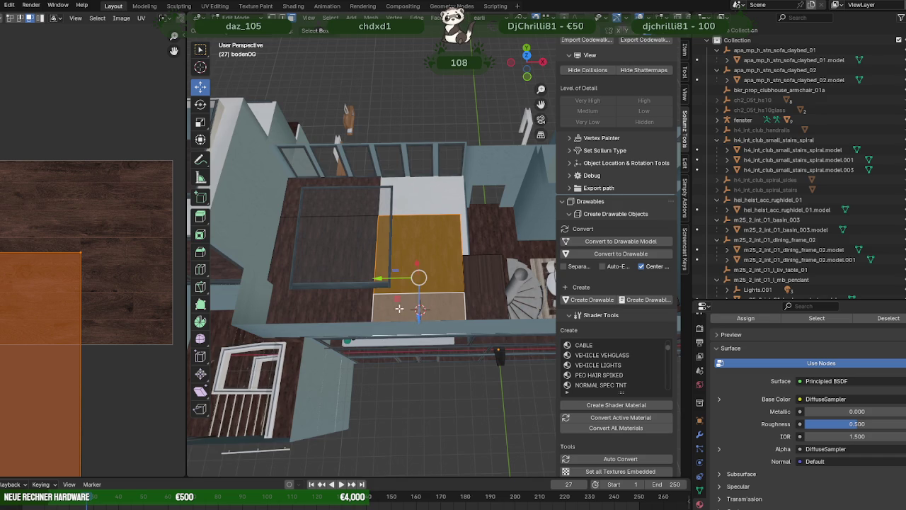
{"action": "right_click", "coordinate": [400, 309]}
{"action": "left_click", "coordinate": [371, 308]}
{"action": "left_click_drag", "start_coordinate": [417, 297], "coordinate": [472, 230]}
Select another floor face and extrude it.
{"action": "left_click", "coordinate": [465, 229]}
{"action": "key", "text": "e"}
{"action": "key", "text": "Escape"}
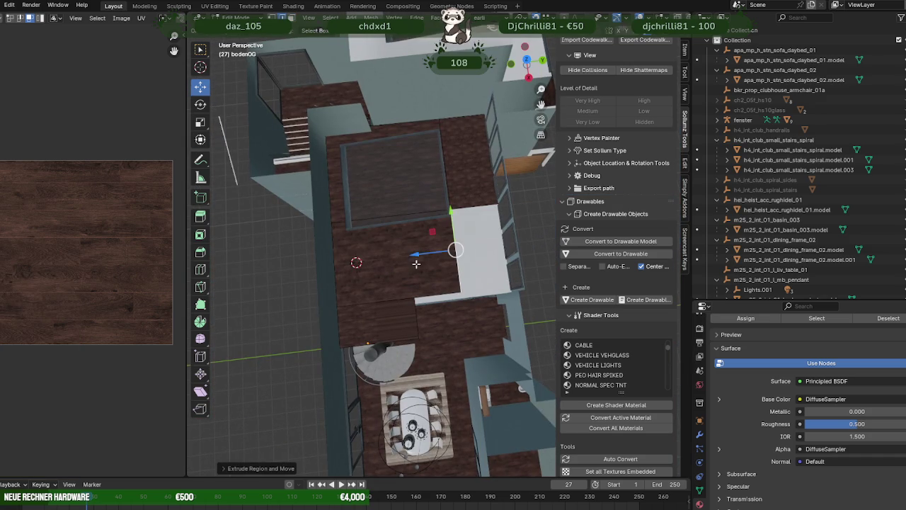
{"action": "key", "text": "e"}
{"action": "left_click", "coordinate": [483, 234]}
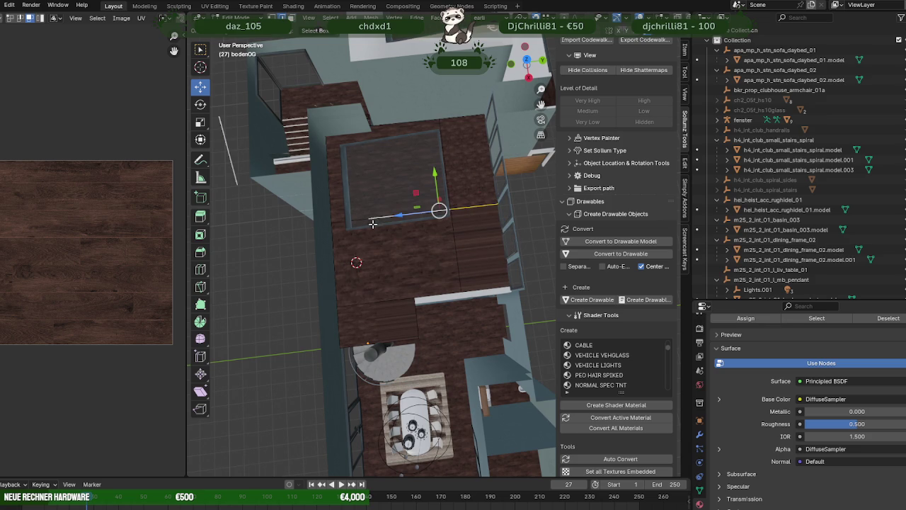
Dissolve the stray vertex on the floor edge near the opening.
{"action": "left_click", "coordinate": [378, 222]}
{"action": "left_click", "coordinate": [380, 307]}
{"action": "right_click", "coordinate": [384, 311]}
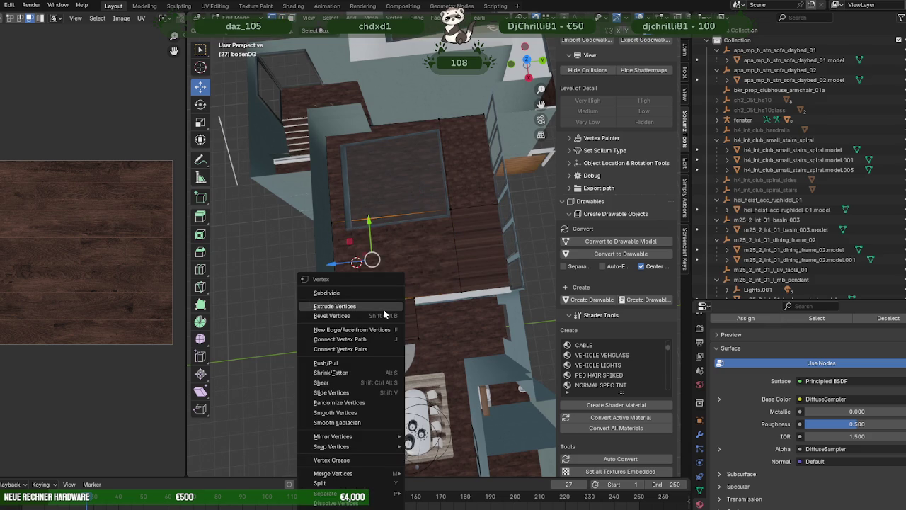
{"action": "key", "text": "d"}
{"action": "left_click_drag", "start_coordinate": [386, 314], "coordinate": [381, 314]}
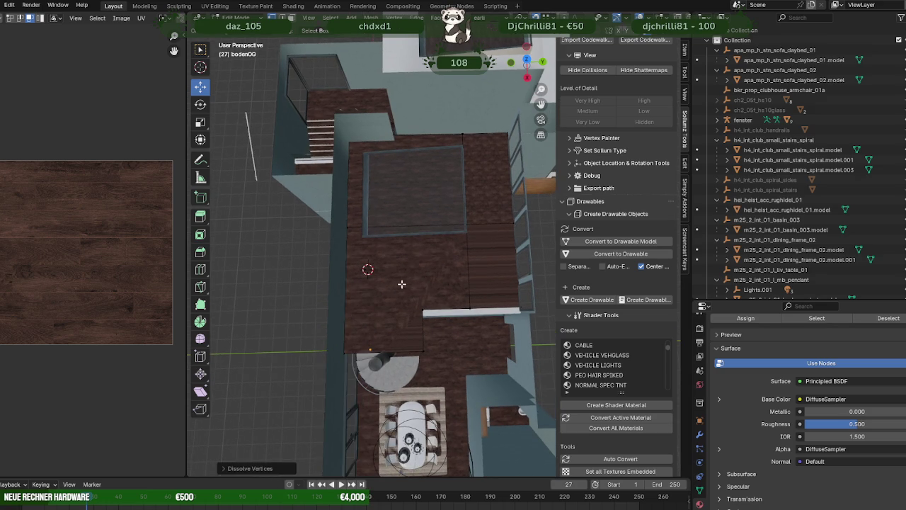
{"action": "scroll", "scroll_direction": "up", "scroll_amount": 3}
{"action": "scroll", "scroll_direction": "up", "scroll_amount": 3}
Move the floor's lower edge along the Y axis to line it up.
{"action": "key", "text": "a"}
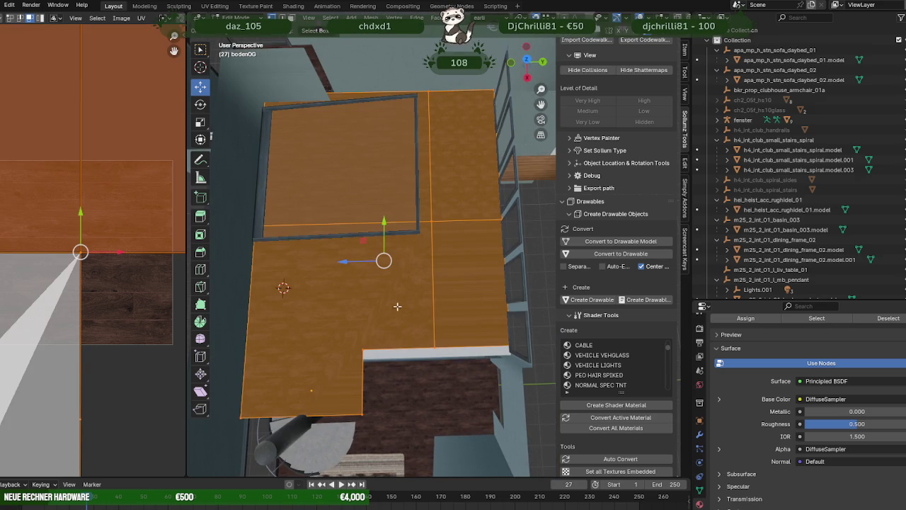
{"action": "left_click_drag", "start_coordinate": [397, 306], "coordinate": [399, 253]}
{"action": "left_click", "coordinate": [430, 245]}
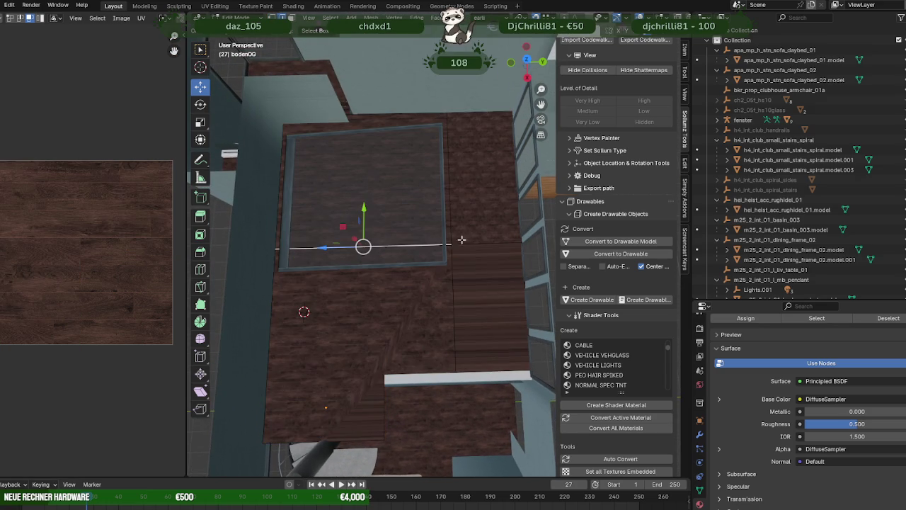
{"action": "left_click_drag", "start_coordinate": [471, 240], "coordinate": [454, 302]}
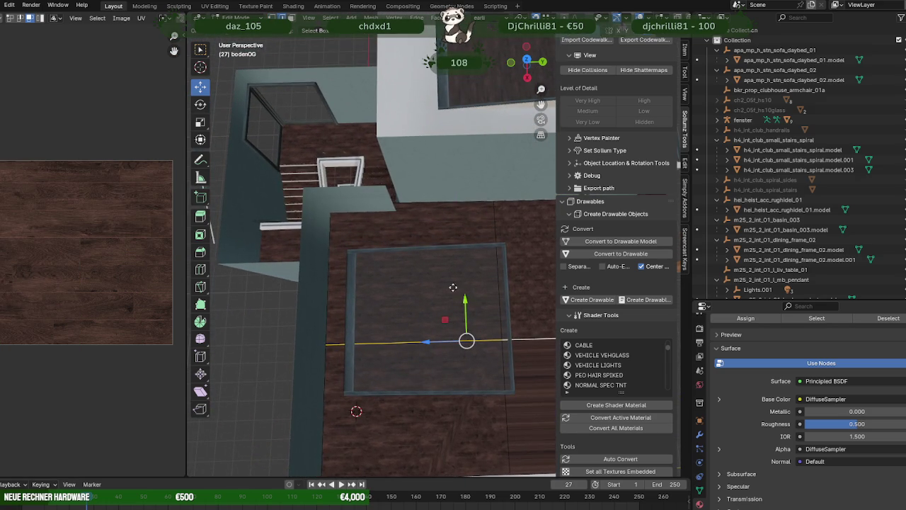
{"action": "key", "text": "g"}
{"action": "key", "text": "y"}
{"action": "left_click", "coordinate": [385, 189]}
Move the white railing piece along the Y axis into position.
{"action": "left_click_drag", "start_coordinate": [385, 190], "coordinate": [401, 280]}
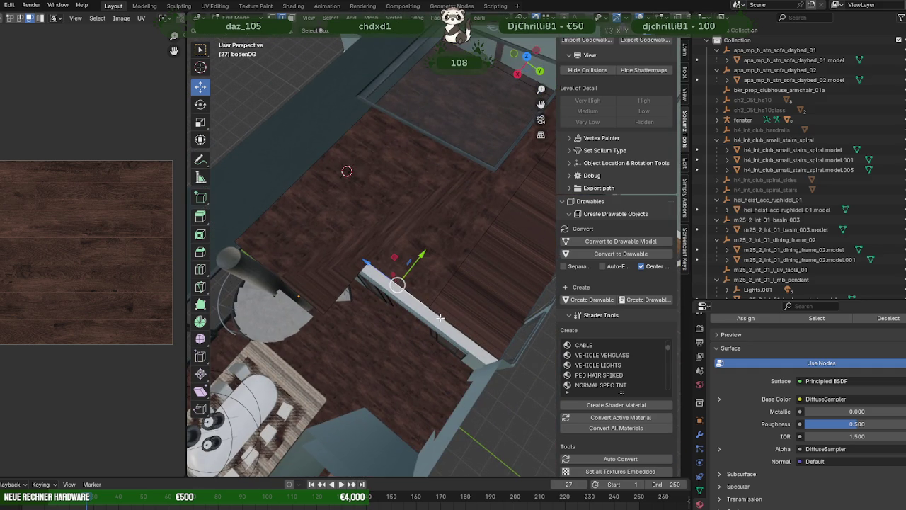
{"action": "key", "text": "g"}
{"action": "key", "text": "y"}
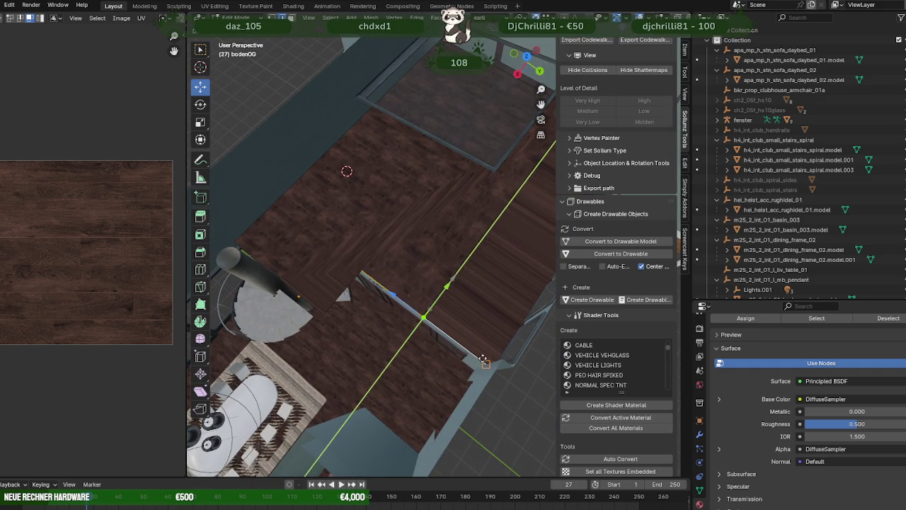
{"action": "left_click", "coordinate": [483, 362]}
{"action": "left_click_drag", "start_coordinate": [483, 362], "coordinate": [381, 263]}
{"action": "scroll", "scroll_direction": "down", "scroll_amount": 3}
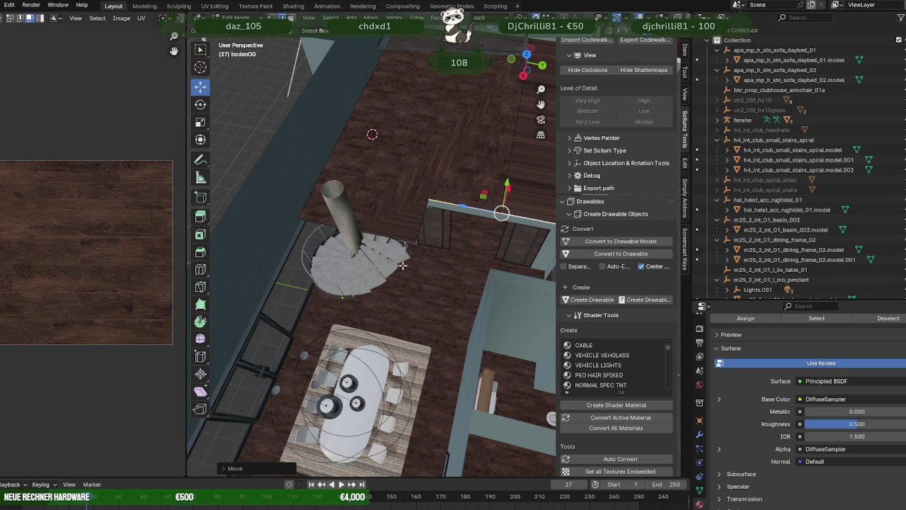
{"action": "left_click_drag", "start_coordinate": [402, 265], "coordinate": [417, 286]}
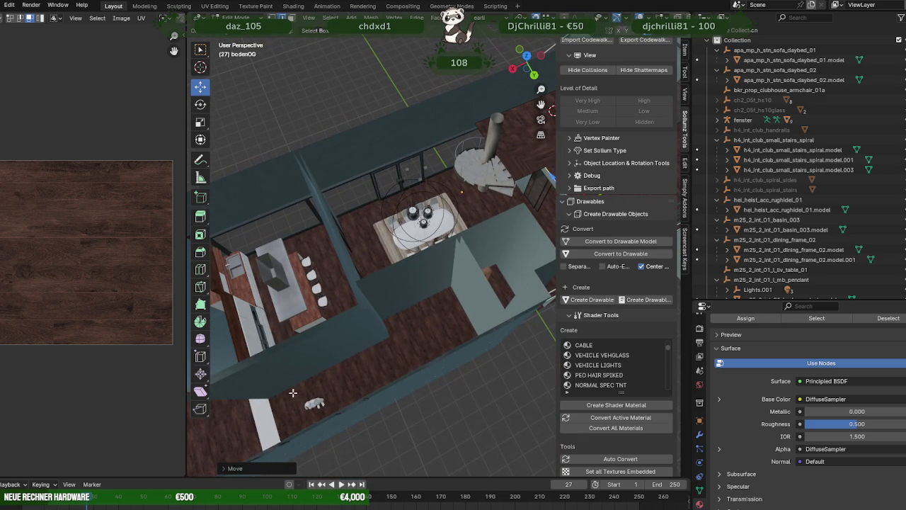
Orbit around the kitchen and stairs, then leave Edit Mode for Object Mode.
{"action": "left_click_drag", "start_coordinate": [407, 370], "coordinate": [362, 366]}
{"action": "scroll", "scroll_direction": "up", "scroll_amount": 3}
{"action": "left_click_drag", "start_coordinate": [308, 321], "coordinate": [476, 216]}
{"action": "left_click_drag", "start_coordinate": [407, 279], "coordinate": [424, 261]}
{"action": "key", "text": "Tab"}
Select the fensterinnen window, briefly edit its mesh, and return to Object Mode.
{"action": "left_click", "coordinate": [415, 204]}
{"action": "key", "text": "Tab"}
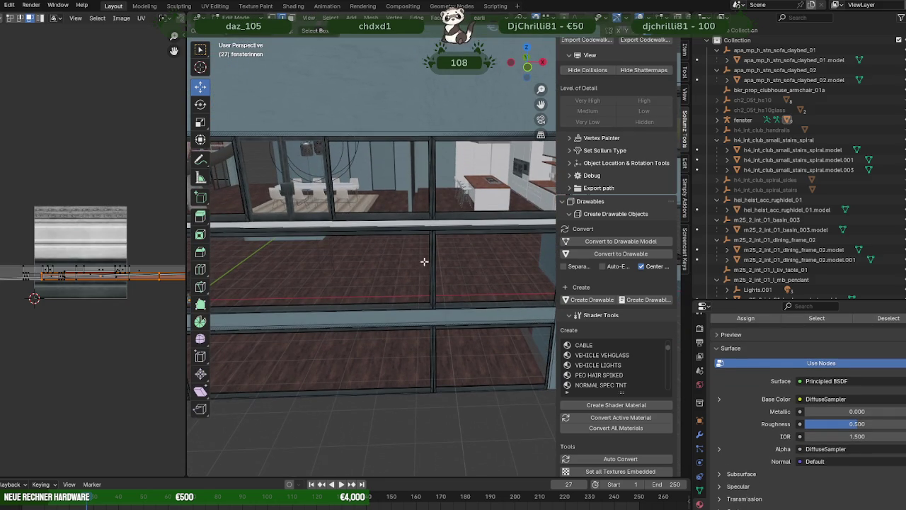
{"action": "left_click_drag", "start_coordinate": [405, 176], "coordinate": [506, 237]}
{"action": "key", "text": "Tab"}
{"action": "scroll", "scroll_direction": "down", "scroll_amount": 3}
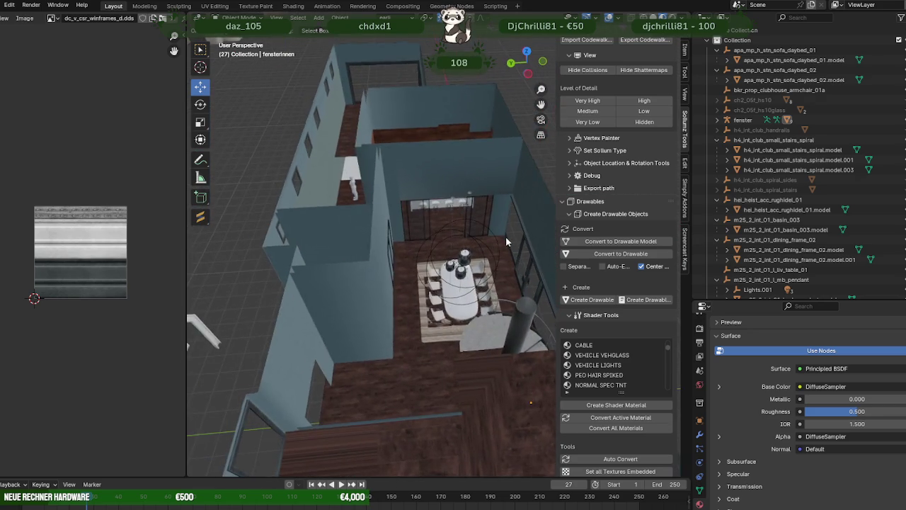
{"action": "scroll", "scroll_direction": "up", "scroll_amount": 3}
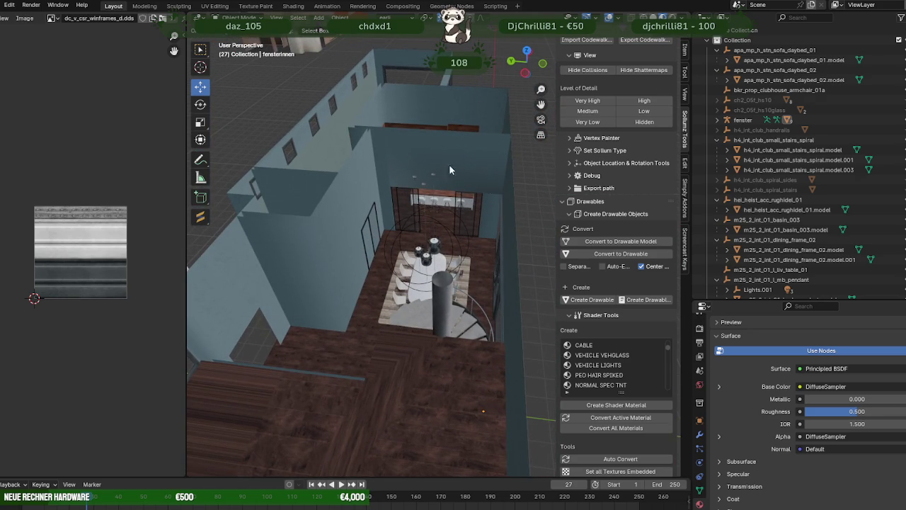
{"action": "left_click_drag", "start_coordinate": [479, 186], "coordinate": [401, 248]}
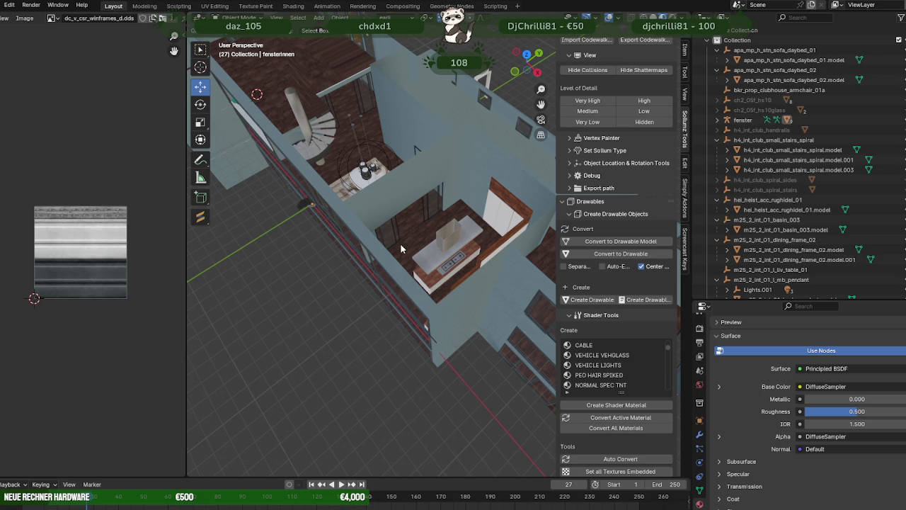
{"action": "left_click_drag", "start_coordinate": [401, 249], "coordinate": [426, 158]}
{"action": "left_click", "coordinate": [427, 161]}
{"action": "key", "text": "Tab"}
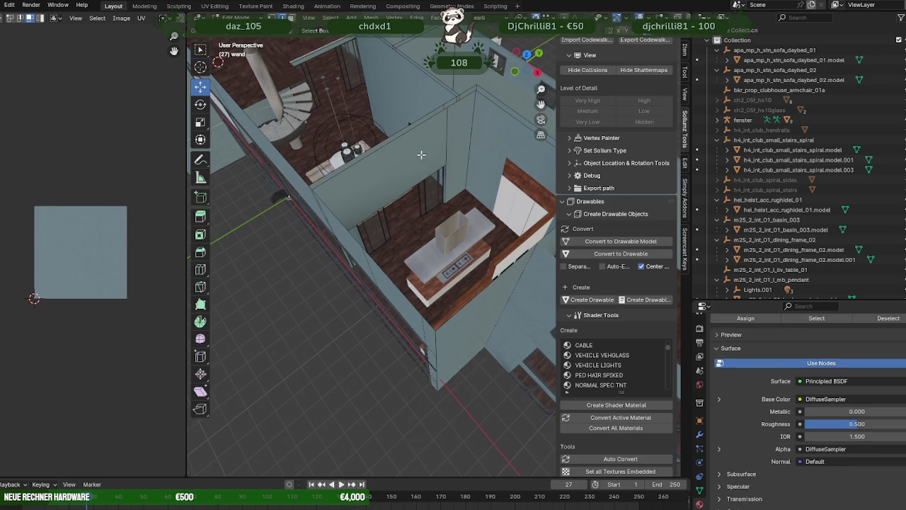
{"action": "left_click", "coordinate": [436, 175]}
{"action": "left_click_drag", "start_coordinate": [443, 157], "coordinate": [481, 255]}
{"action": "left_click", "coordinate": [415, 205]}
{"action": "key", "text": "Tab"}
{"action": "left_click_drag", "start_coordinate": [468, 315], "coordinate": [496, 145]}
{"action": "scroll", "scroll_direction": "up", "scroll_amount": 3}
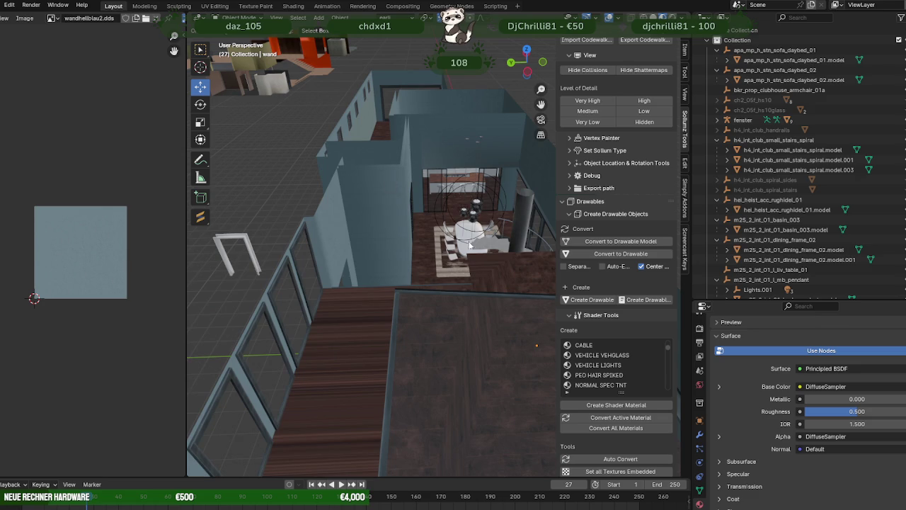
{"action": "scroll", "scroll_direction": "up", "scroll_amount": 3}
{"action": "left_click_drag", "start_coordinate": [461, 240], "coordinate": [466, 247]}
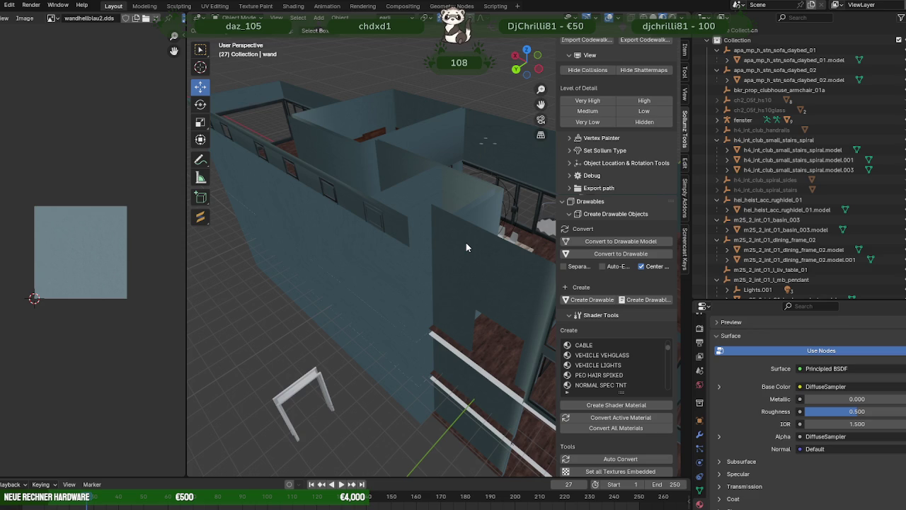
{"action": "scroll", "scroll_direction": "down", "scroll_amount": 3}
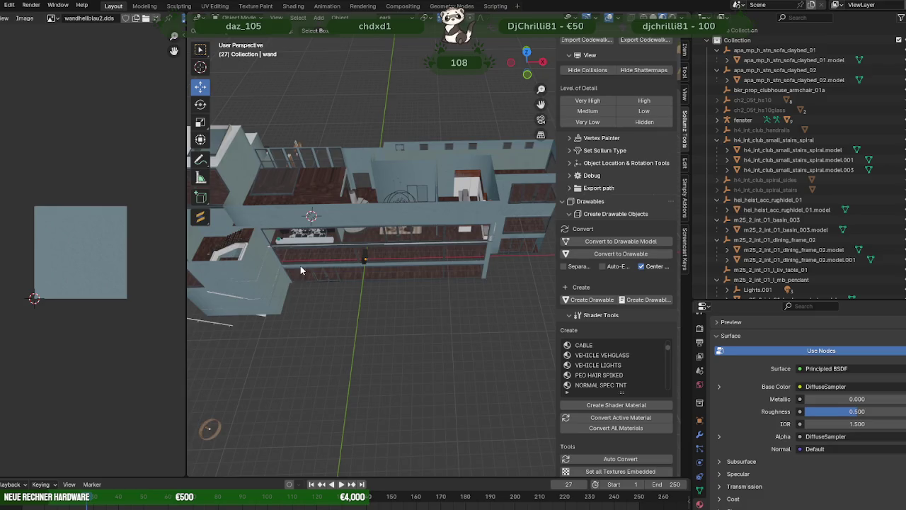
{"action": "left_click_drag", "start_coordinate": [326, 265], "coordinate": [467, 316]}
{"action": "left_click", "coordinate": [498, 431]}
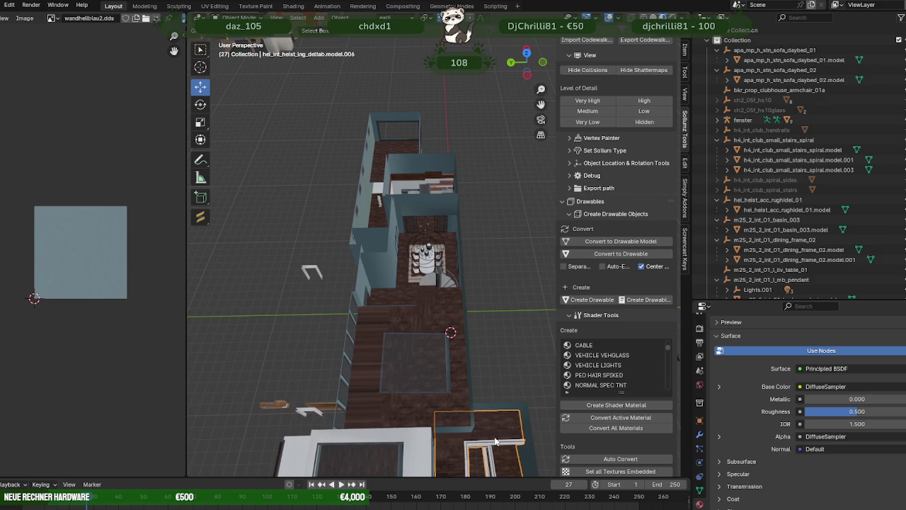
Edit the stair-opening floor mesh in a framed X-ray top view.
{"action": "key", "text": "Tab"}
{"action": "scroll", "scroll_direction": "up", "scroll_amount": 3}
{"action": "key", "text": "KP_Decimal"}
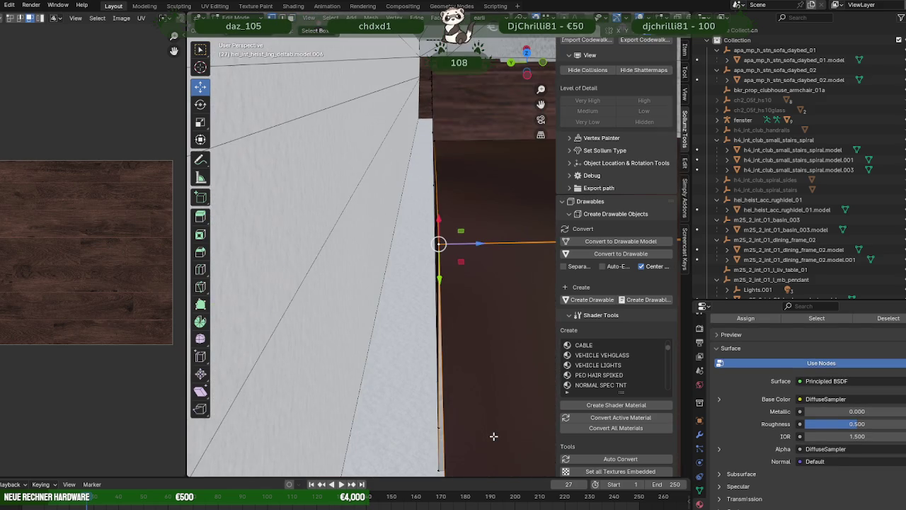
{"action": "key", "text": "KP_7"}
{"action": "scroll", "scroll_direction": "down", "scroll_amount": 3}
{"action": "scroll", "scroll_direction": "down", "scroll_amount": 3}
{"action": "scroll", "scroll_direction": "down", "scroll_amount": 3}
{"action": "scroll", "scroll_direction": "down", "scroll_amount": 3}
{"action": "scroll", "scroll_direction": "down", "scroll_amount": 3}
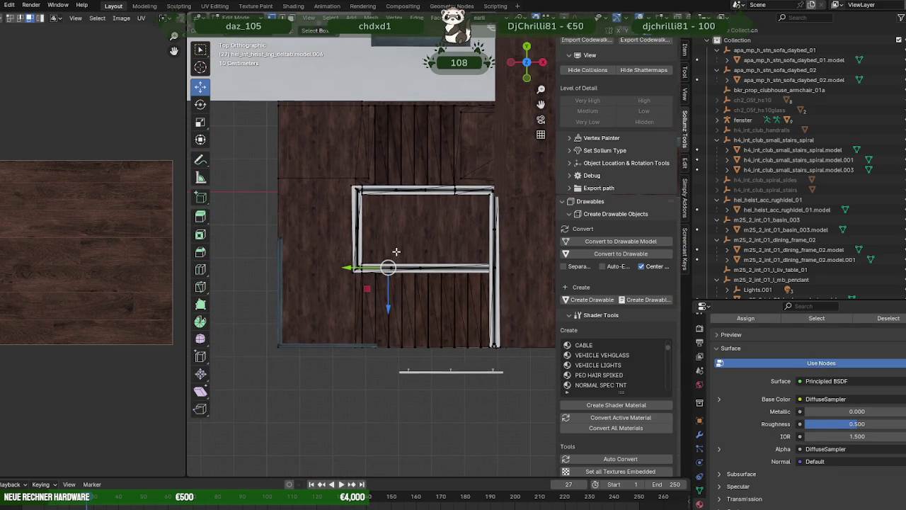
{"action": "key", "text": "shift+z"}
{"action": "scroll", "scroll_direction": "up", "scroll_amount": 3}
Select the upper railing frame edges and shift them along Y.
{"action": "left_click_drag", "start_coordinate": [327, 182], "coordinate": [525, 222]}
{"action": "left_click_drag", "start_coordinate": [458, 227], "coordinate": [453, 247]}
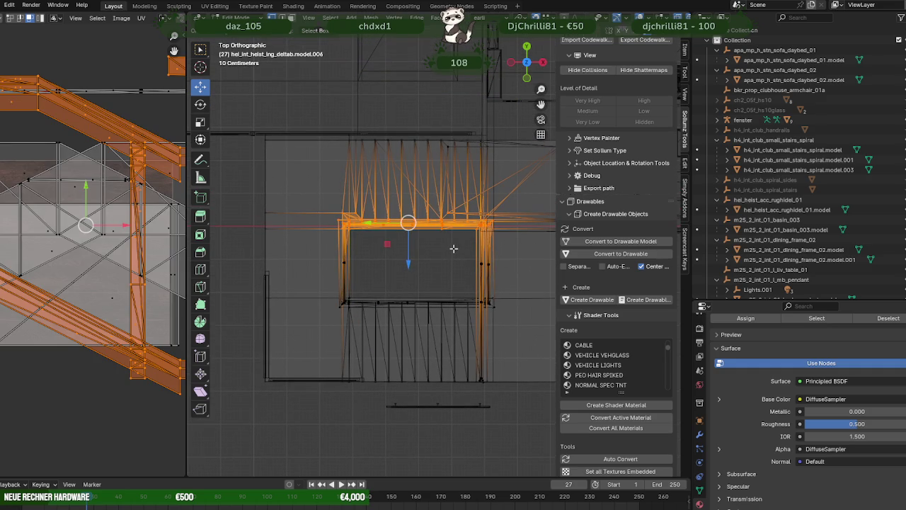
{"action": "left_click_drag", "start_coordinate": [410, 260], "coordinate": [414, 253]}
{"action": "scroll", "scroll_direction": "down", "scroll_amount": 3}
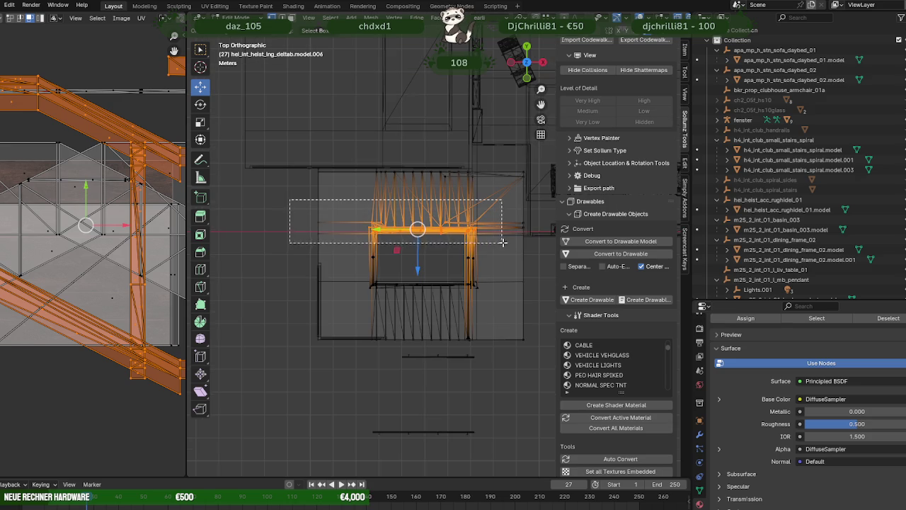
{"action": "left_click_drag", "start_coordinate": [530, 239], "coordinate": [531, 241]}
{"action": "scroll", "scroll_direction": "up", "scroll_amount": 3}
{"action": "scroll", "scroll_direction": "up", "scroll_amount": 3}
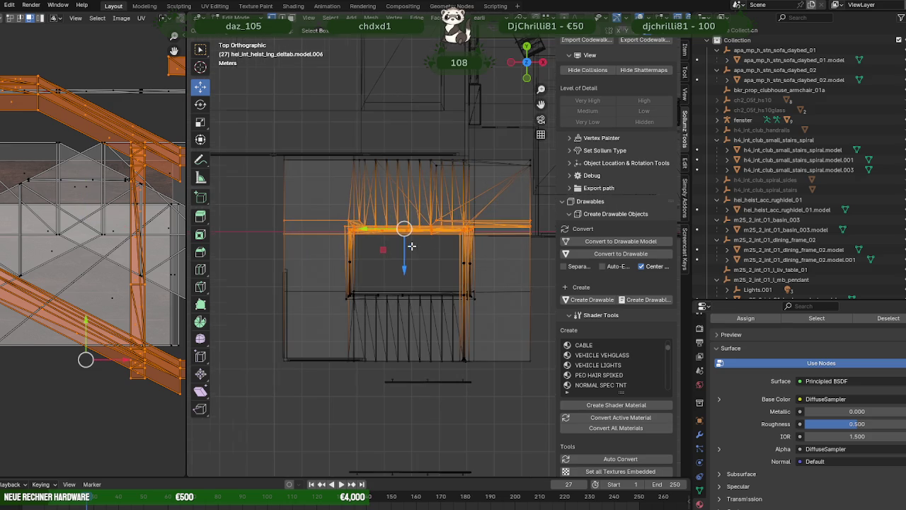
{"action": "left_click_drag", "start_coordinate": [403, 269], "coordinate": [405, 254]}
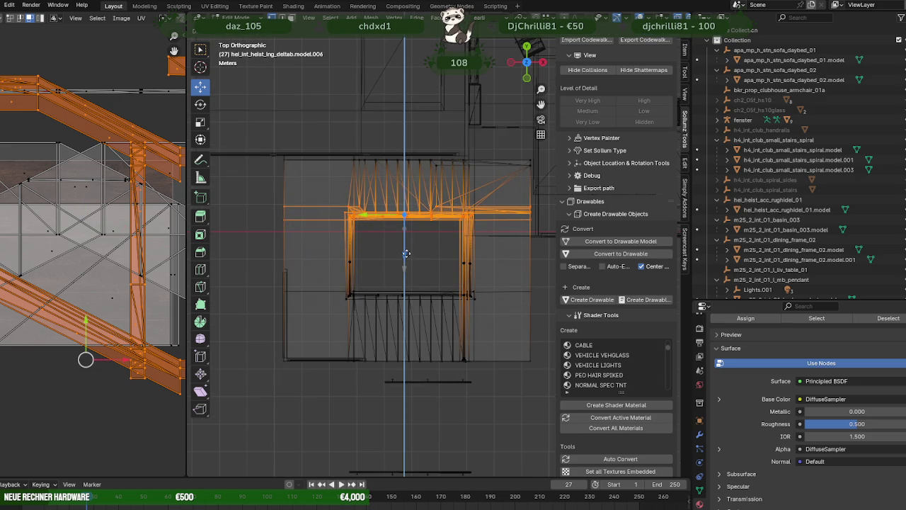
Move the lower railing edges into place, turn off X-ray and return to Object Mode.
{"action": "left_click_drag", "start_coordinate": [259, 281], "coordinate": [512, 319]}
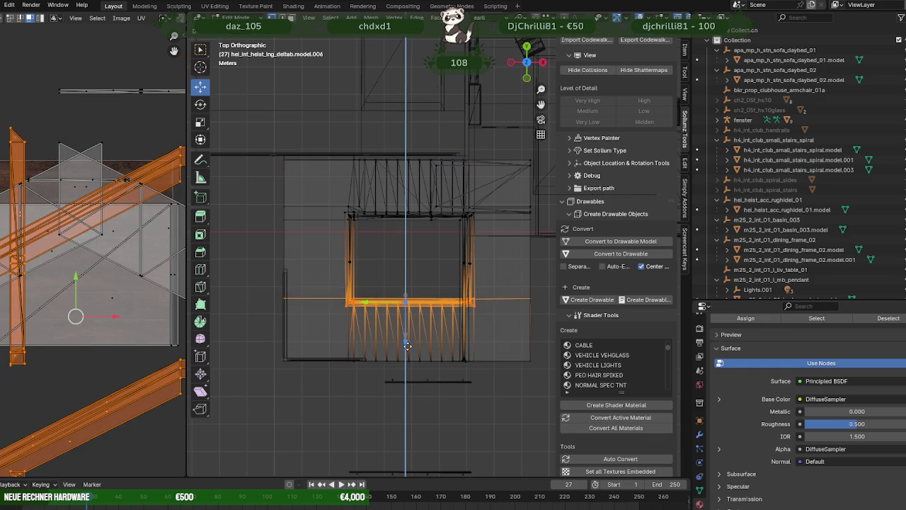
{"action": "left_click", "coordinate": [406, 348]}
{"action": "key", "text": "alt+z"}
{"action": "left_click_drag", "start_coordinate": [406, 349], "coordinate": [410, 297]}
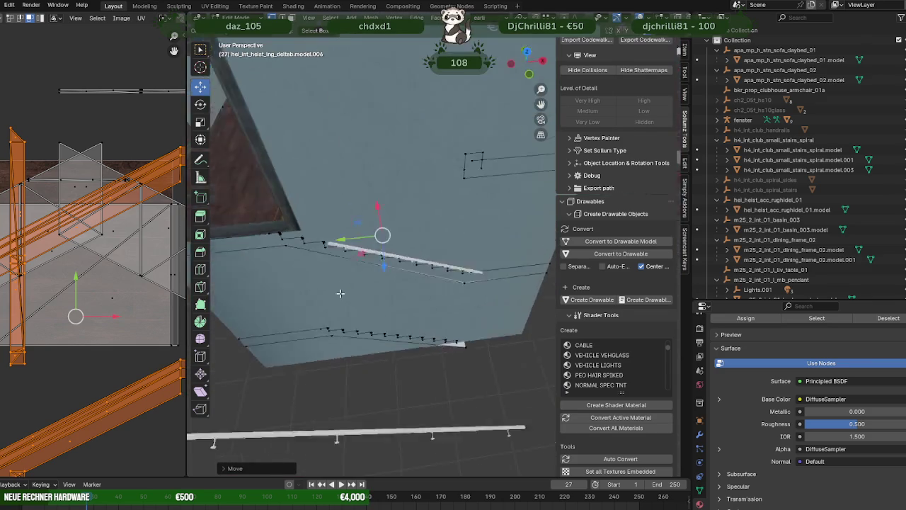
{"action": "scroll", "scroll_direction": "down", "scroll_amount": 3}
{"action": "key", "text": "Tab"}
{"action": "left_click_drag", "start_coordinate": [426, 364], "coordinate": [414, 343]}
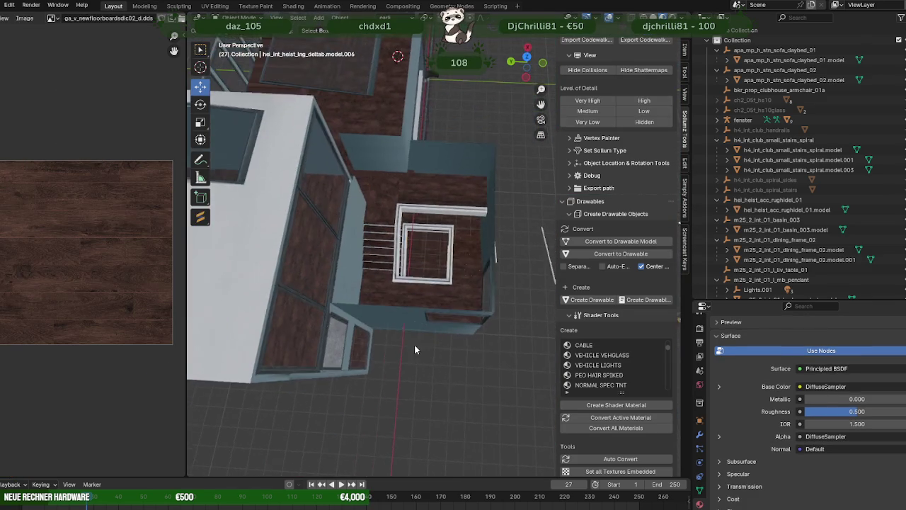
Unhide nora_lampe_earli in the Outliner and orbit to view it in the stairwell.
{"action": "scroll", "scroll_direction": "up", "scroll_amount": 3}
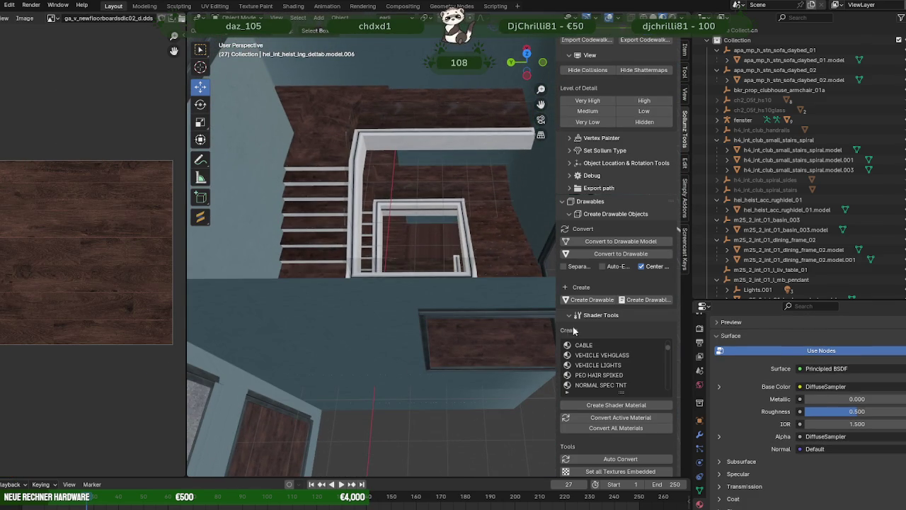
{"action": "scroll", "scroll_direction": "down", "scroll_amount": 3}
{"action": "scroll", "scroll_direction": "down", "scroll_amount": 3}
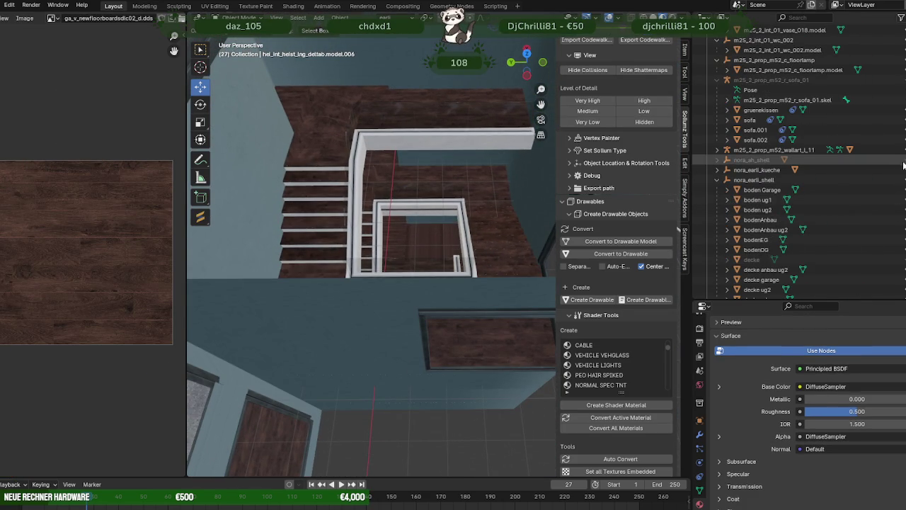
{"action": "scroll", "scroll_direction": "down", "scroll_amount": 3}
{"action": "scroll", "scroll_direction": "down", "scroll_amount": 3}
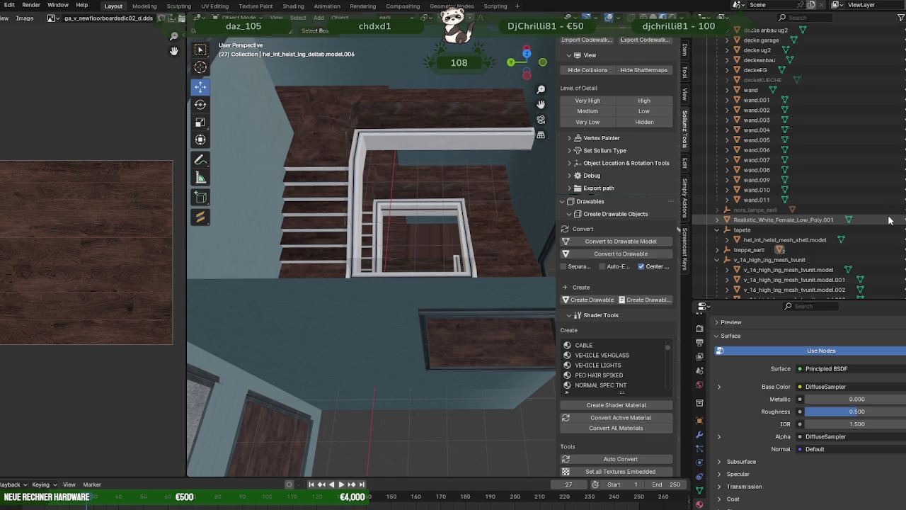
{"action": "scroll", "scroll_direction": "down", "scroll_amount": 3}
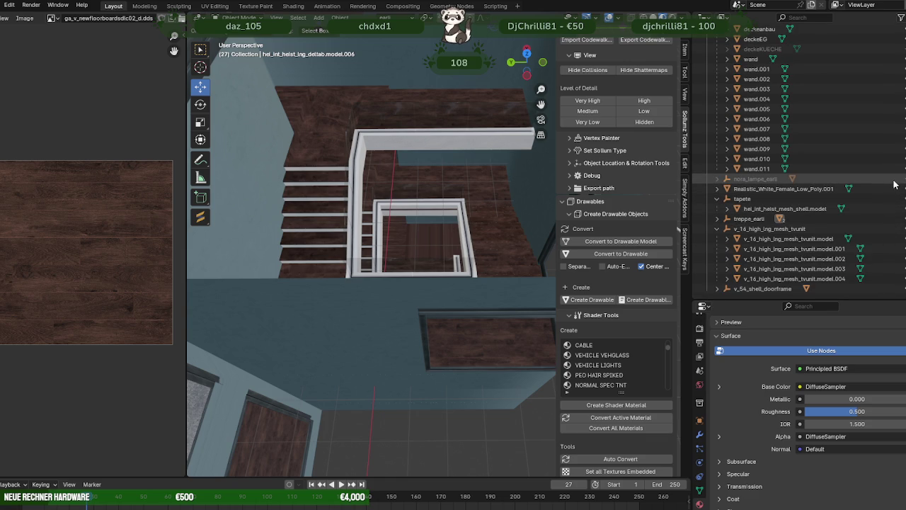
{"action": "left_click", "coordinate": [899, 179]}
{"action": "left_click_drag", "start_coordinate": [435, 162], "coordinate": [427, 178]}
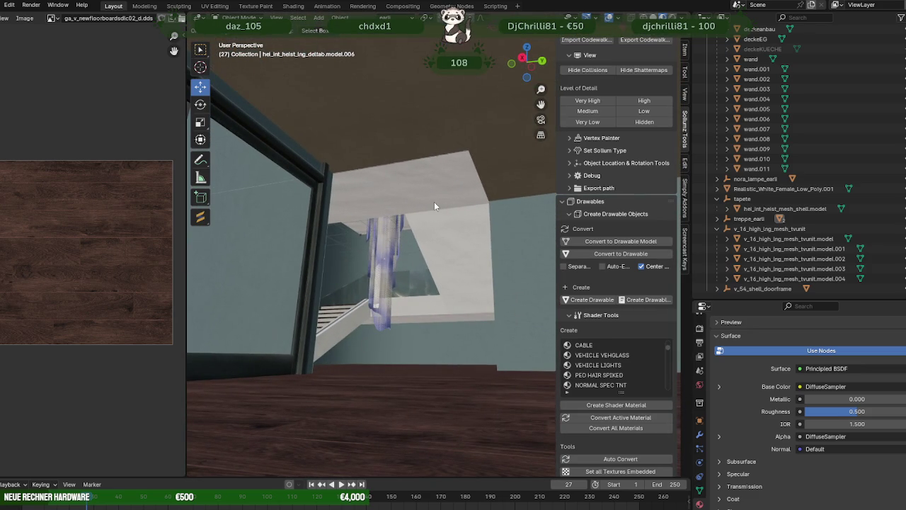
{"action": "left_click_drag", "start_coordinate": [434, 205], "coordinate": [417, 215]}
{"action": "scroll", "scroll_direction": "up", "scroll_amount": 3}
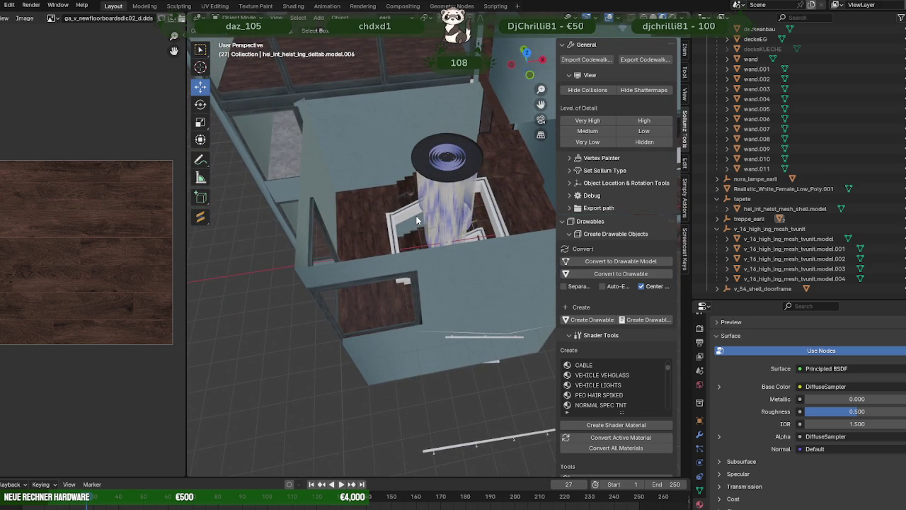
Orbit around the building to a near top-down view of its end.
{"action": "left_click_drag", "start_coordinate": [433, 209], "coordinate": [469, 274]}
{"action": "scroll", "scroll_direction": "down", "scroll_amount": 3}
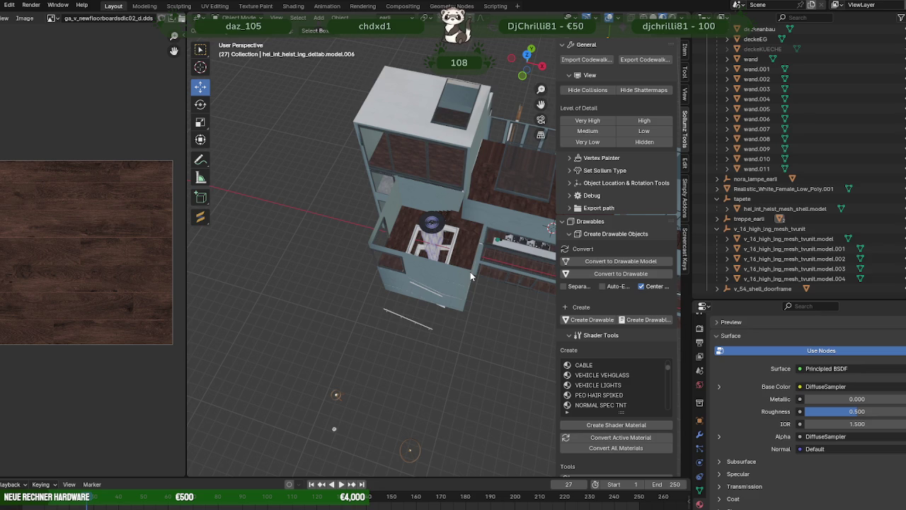
{"action": "left_click_drag", "start_coordinate": [514, 276], "coordinate": [477, 190]}
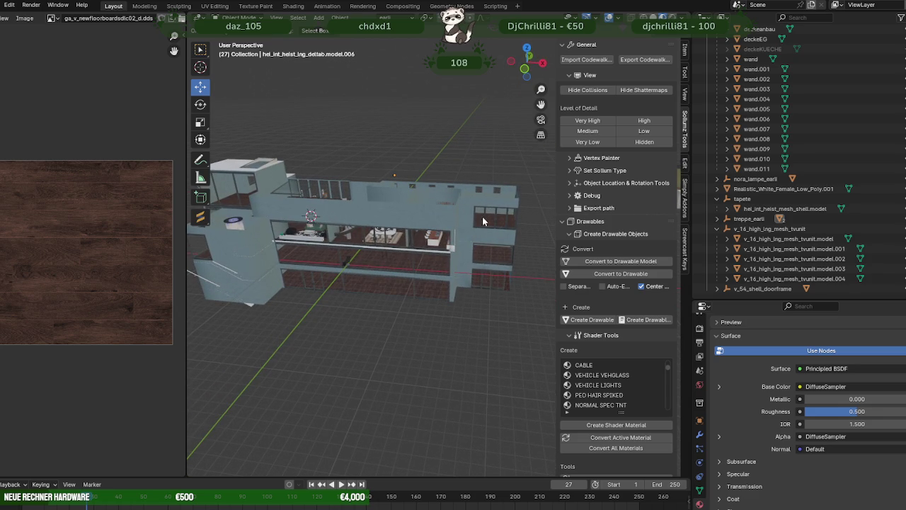
{"action": "left_click_drag", "start_coordinate": [379, 261], "coordinate": [427, 228]}
{"action": "scroll", "scroll_direction": "up", "scroll_amount": 3}
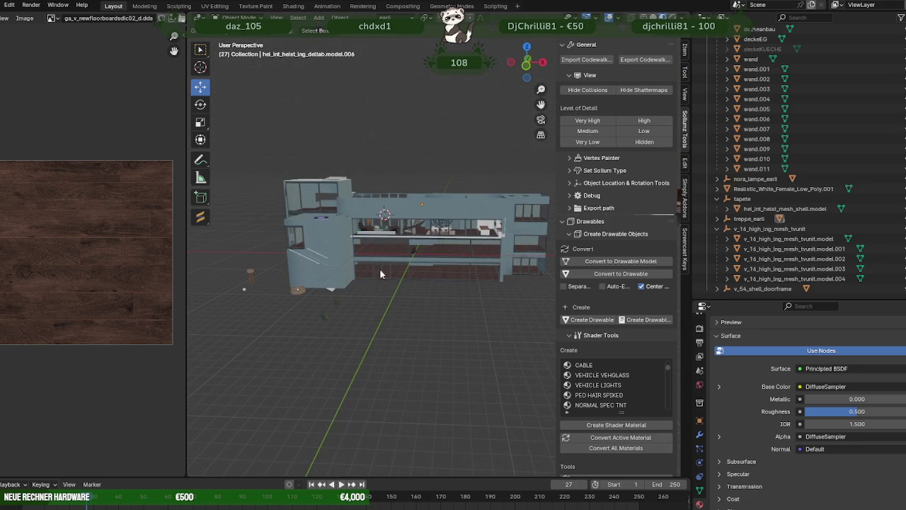
{"action": "left_click_drag", "start_coordinate": [483, 264], "coordinate": [440, 254]}
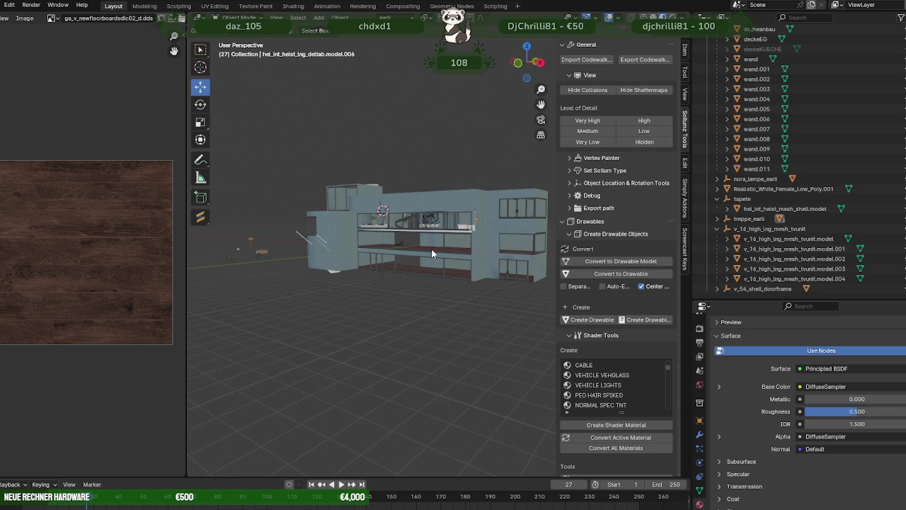
{"action": "left_click_drag", "start_coordinate": [442, 238], "coordinate": [538, 305]}
{"action": "scroll", "scroll_direction": "up", "scroll_amount": 3}
{"action": "scroll", "scroll_direction": "up", "scroll_amount": 3}
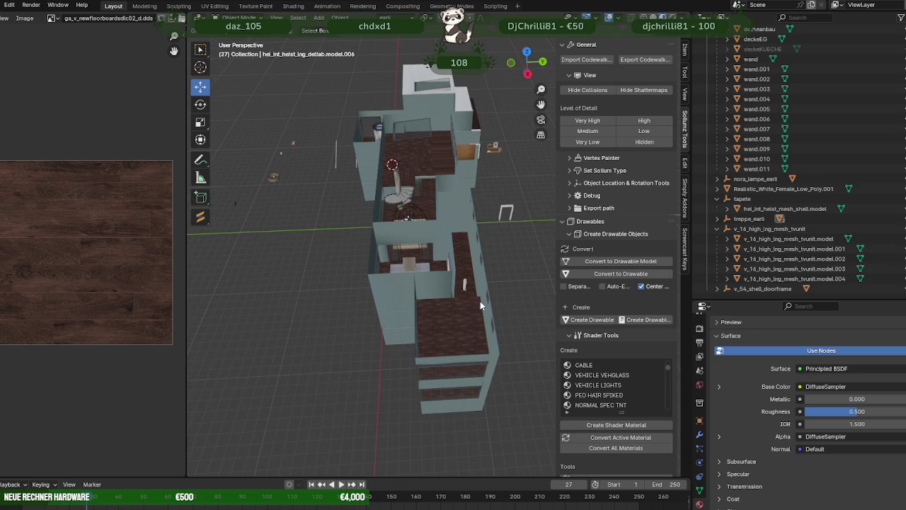
{"action": "scroll", "scroll_direction": "down", "scroll_amount": 3}
{"action": "left_click_drag", "start_coordinate": [439, 267], "coordinate": [475, 312]}
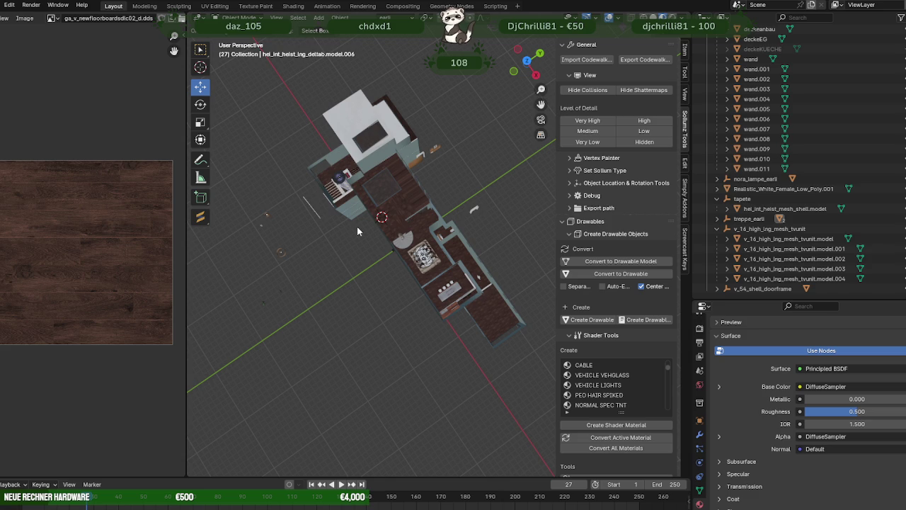
Select the end staircase and duplicate its geometry in Edit Mode.
{"action": "left_click", "coordinate": [330, 191]}
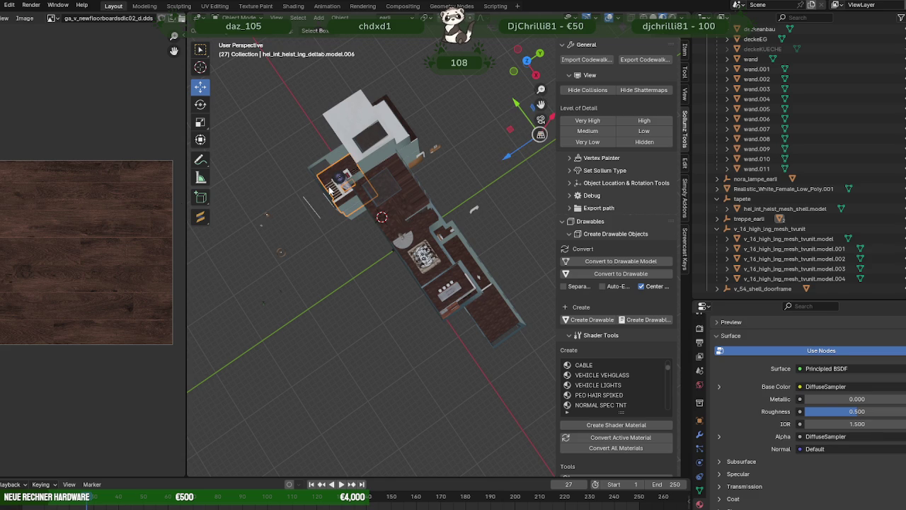
{"action": "key", "text": "Tab"}
{"action": "key", "text": "shift+d"}
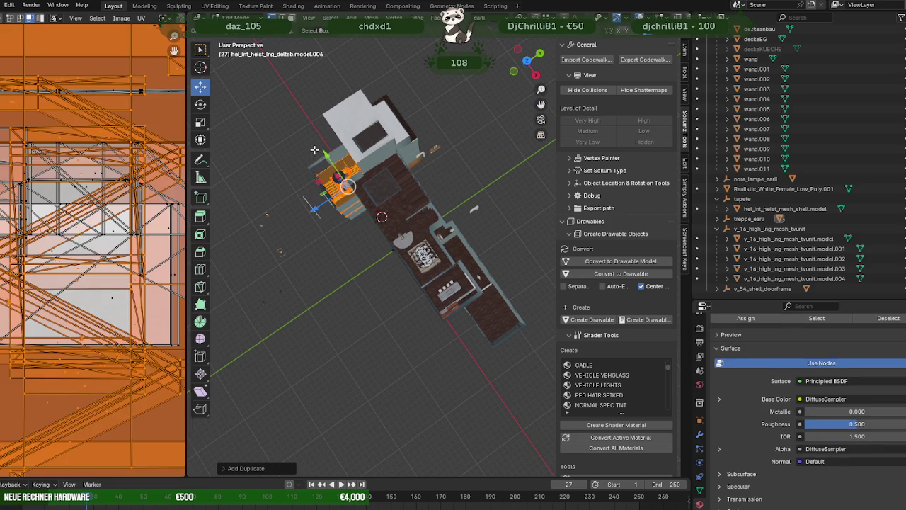
Move the copied stairs along Y, raise them, and rotate them in place.
{"action": "key", "text": "y"}
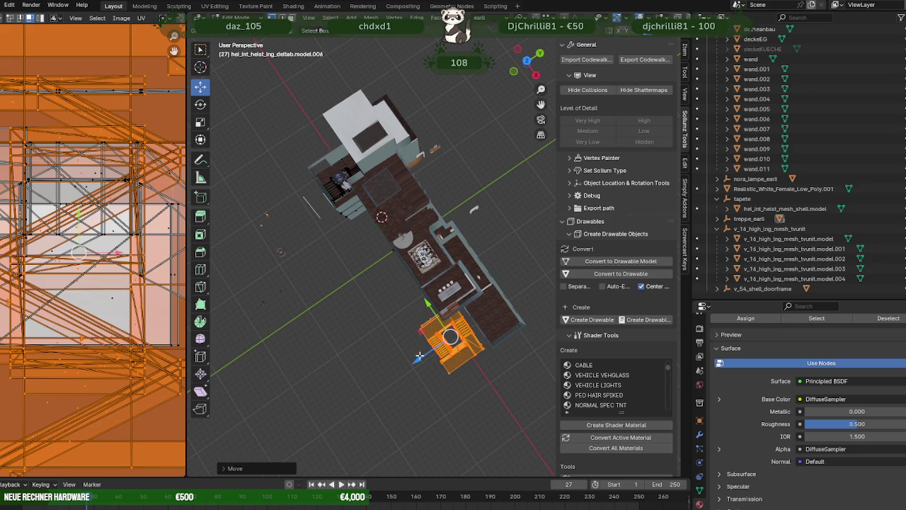
{"action": "left_click_drag", "start_coordinate": [427, 361], "coordinate": [457, 344]}
{"action": "left_click_drag", "start_coordinate": [469, 343], "coordinate": [464, 283]}
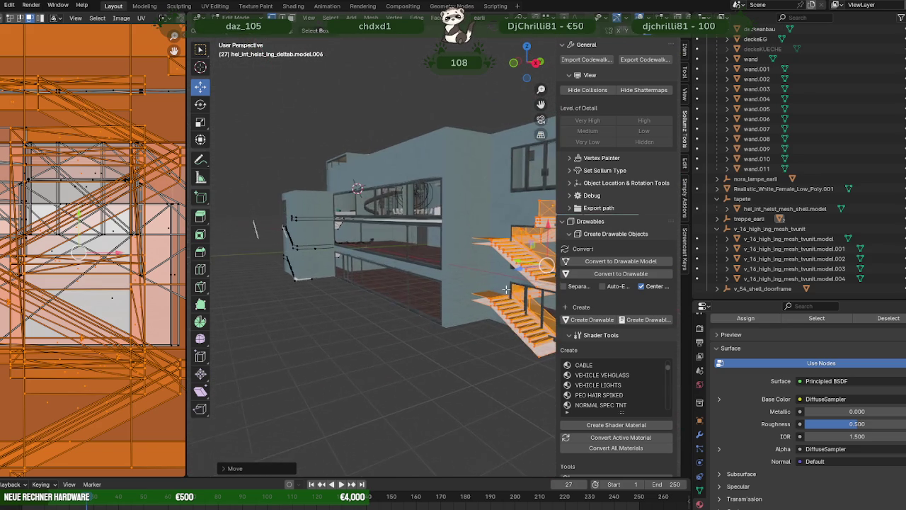
{"action": "key", "text": "shift+space"}
{"action": "key", "text": "r"}
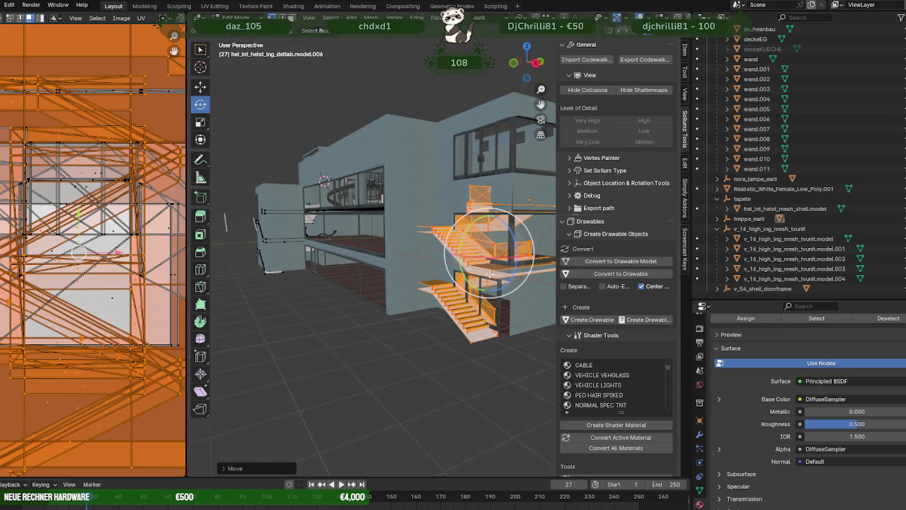
{"action": "left_click_drag", "start_coordinate": [510, 258], "coordinate": [458, 262]}
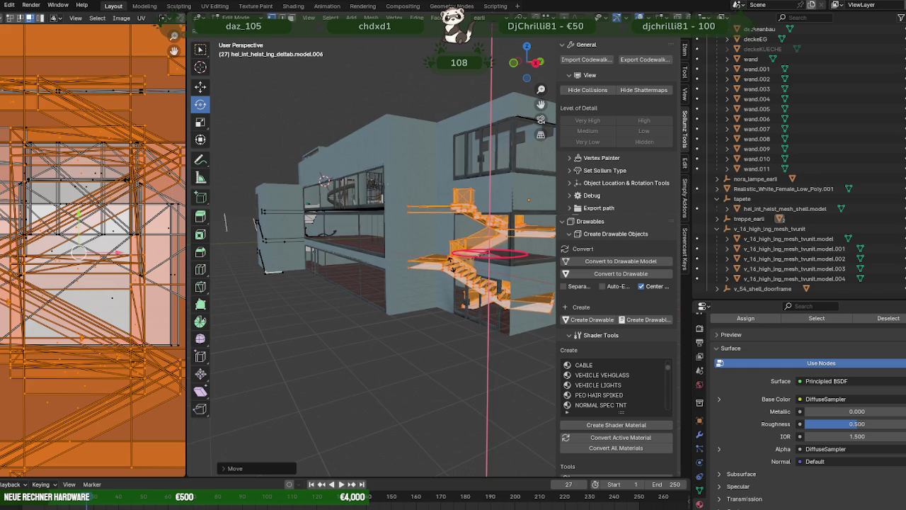
{"action": "left_click_drag", "start_coordinate": [448, 260], "coordinate": [487, 271]}
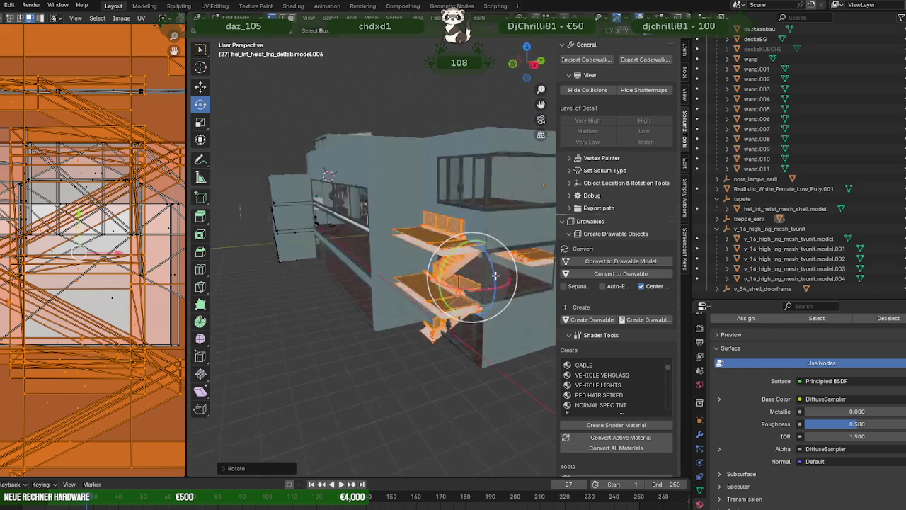
{"action": "left_click_drag", "start_coordinate": [483, 269], "coordinate": [434, 311]}
Slide the copied stairs vertically to sit between the floors.
{"action": "key", "text": "shift+space"}
{"action": "key", "text": "g"}
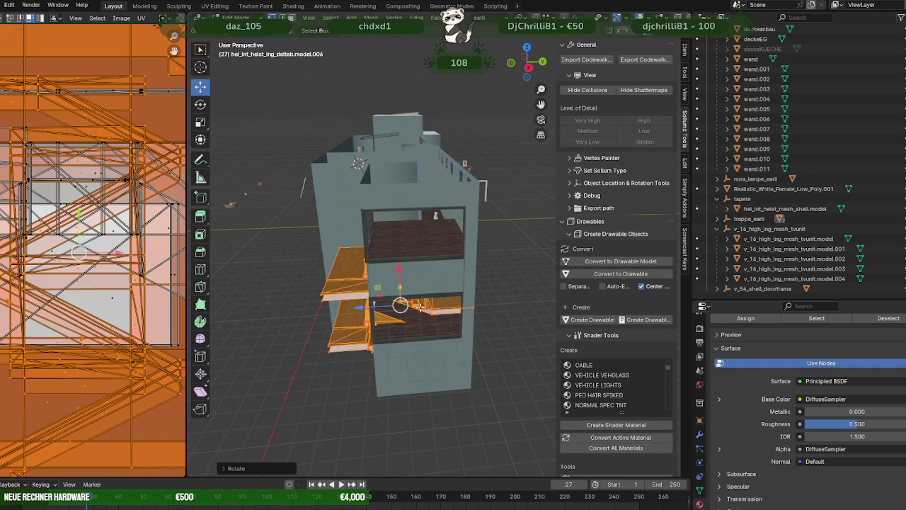
{"action": "left_click_drag", "start_coordinate": [391, 306], "coordinate": [422, 304]}
{"action": "left_click_drag", "start_coordinate": [431, 302], "coordinate": [404, 225]}
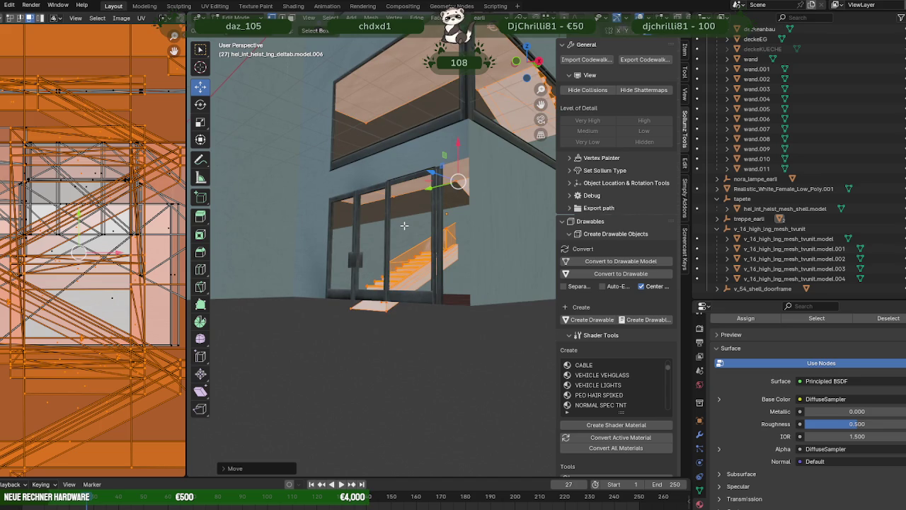
Separate the selected stairs into hel_int_heist_ing_deltab.model.002 and select it in Object Mode.
{"action": "right_click", "coordinate": [413, 201]}
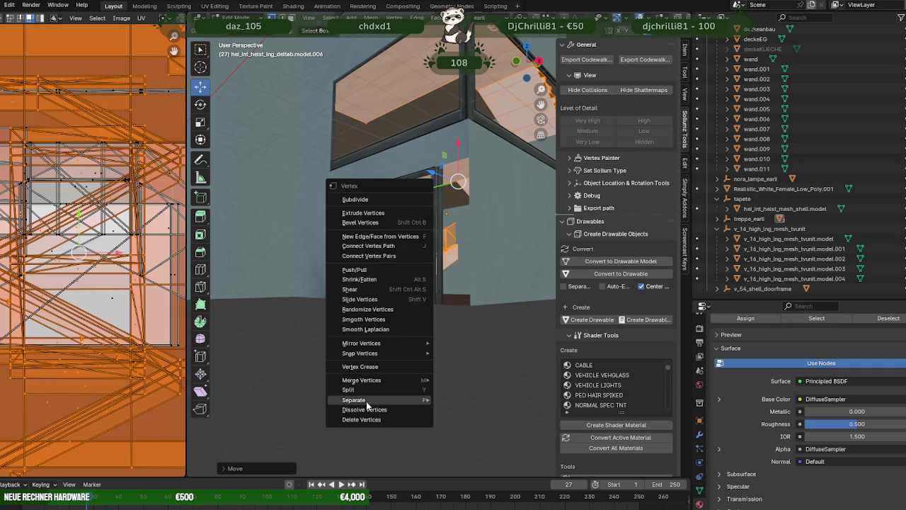
{"action": "left_click", "coordinate": [454, 401]}
{"action": "key", "text": "Tab"}
{"action": "left_click_drag", "start_coordinate": [467, 319], "coordinate": [437, 299]}
{"action": "left_click", "coordinate": [427, 246]}
{"action": "scroll", "scroll_direction": "down", "scroll_amount": 3}
{"action": "scroll", "scroll_direction": "up", "scroll_amount": 3}
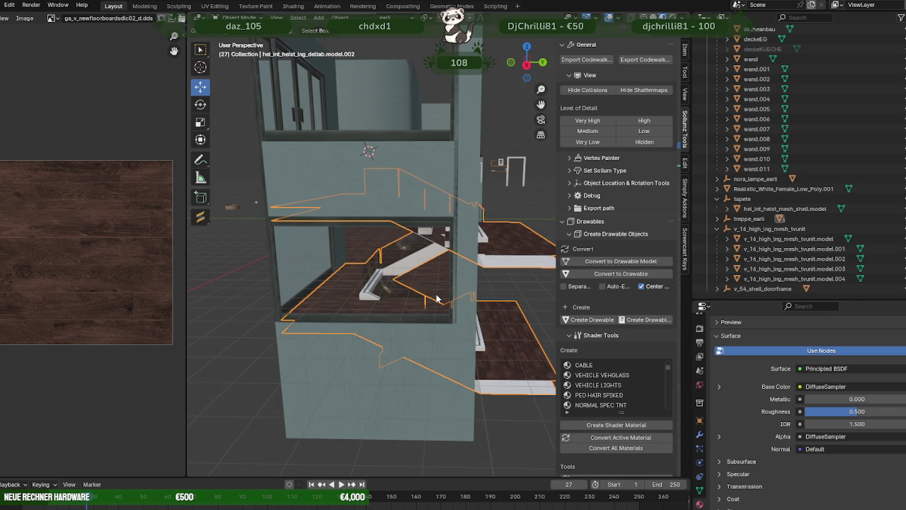
{"action": "left_click_drag", "start_coordinate": [436, 299], "coordinate": [480, 297]}
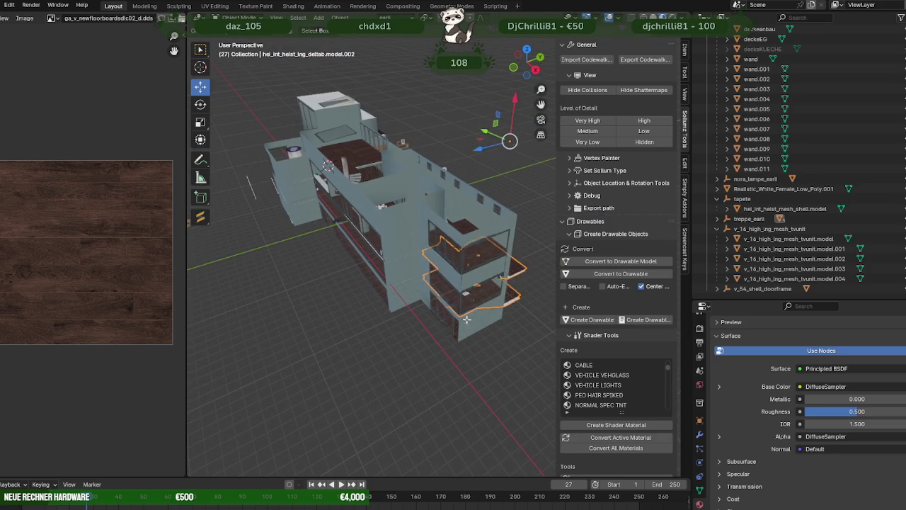
In a wireframe top view, rotate the new stairs' mesh in plan.
{"action": "key", "text": "Tab"}
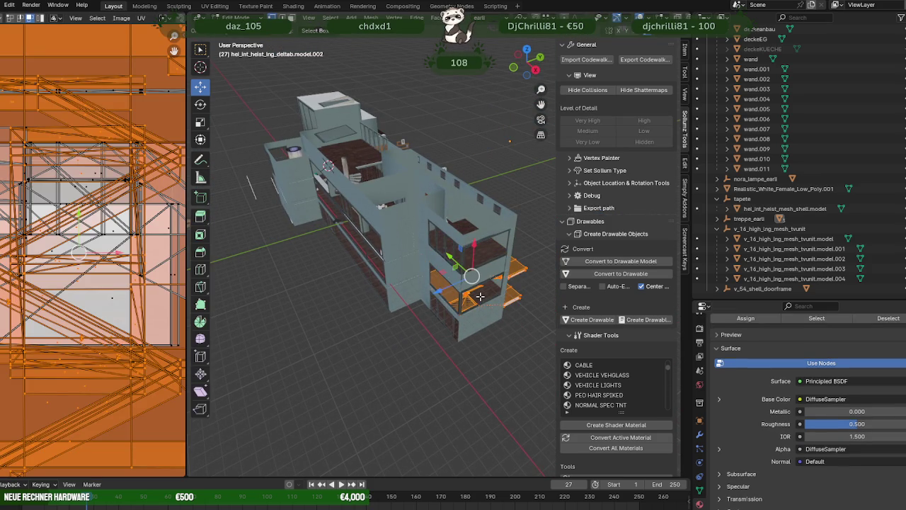
{"action": "key", "text": "shift+z"}
{"action": "key", "text": "KP_7"}
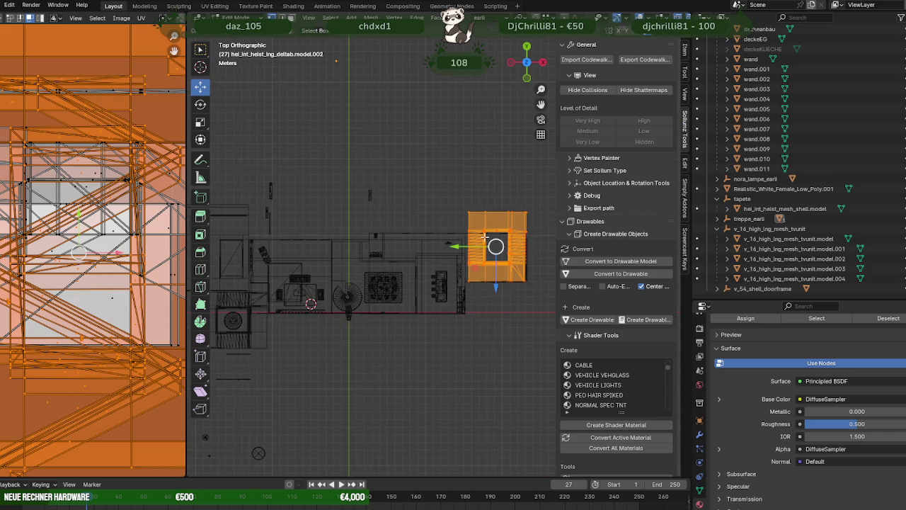
{"action": "scroll", "scroll_direction": "up", "scroll_amount": 3}
{"action": "scroll", "scroll_direction": "up", "scroll_amount": 3}
{"action": "key", "text": "shift+space"}
{"action": "key", "text": "r"}
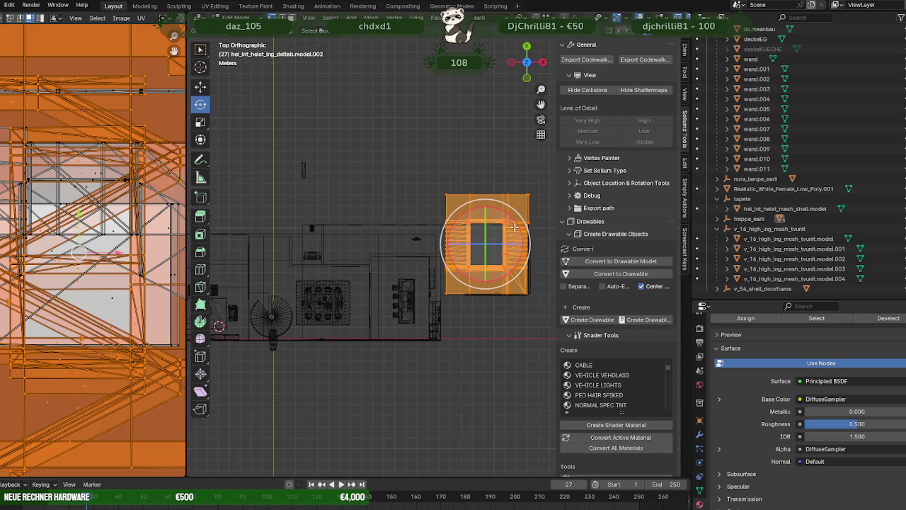
{"action": "left_click_drag", "start_coordinate": [514, 227], "coordinate": [499, 263]}
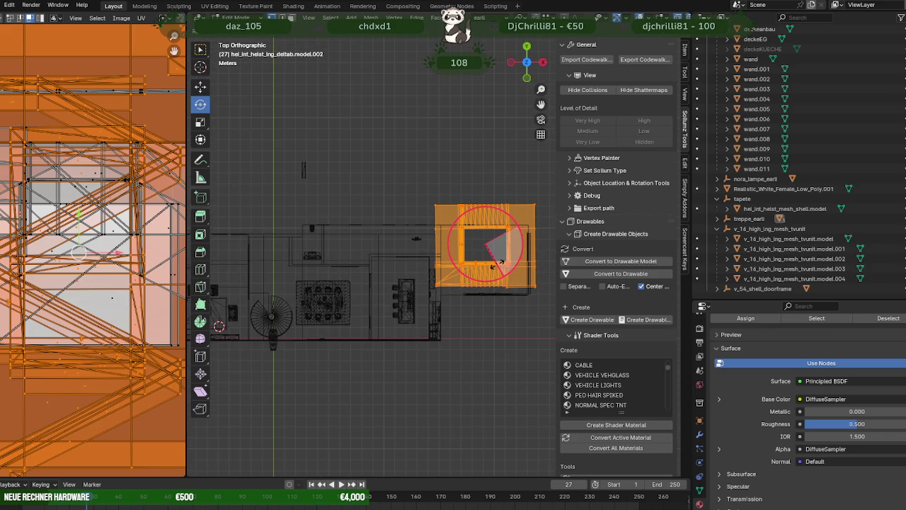
{"action": "left_click_drag", "start_coordinate": [499, 264], "coordinate": [495, 304]}
Slide the stairs left along X, select the lower flight, and restore solid shading.
{"action": "scroll", "scroll_direction": "up", "scroll_amount": 3}
{"action": "key", "text": "shift+space"}
{"action": "key", "text": "g"}
{"action": "left_click_drag", "start_coordinate": [473, 272], "coordinate": [461, 269]}
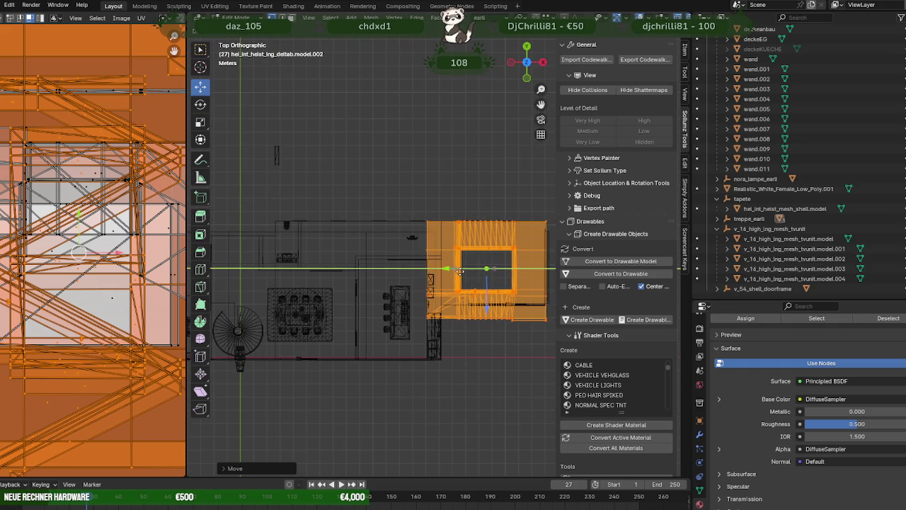
{"action": "left_click_drag", "start_coordinate": [477, 287], "coordinate": [526, 347]}
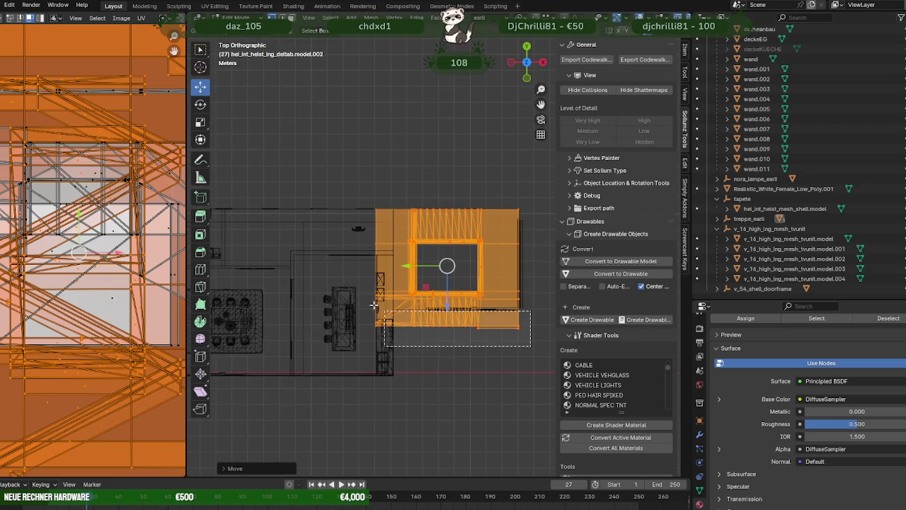
{"action": "left_click_drag", "start_coordinate": [374, 305], "coordinate": [357, 293]}
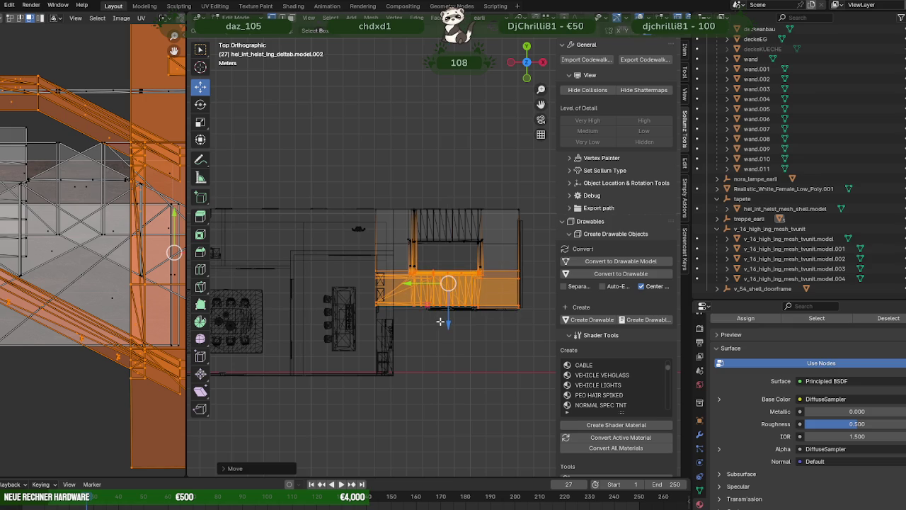
{"action": "left_click_drag", "start_coordinate": [434, 321], "coordinate": [494, 312]}
{"action": "key", "text": "shift+z"}
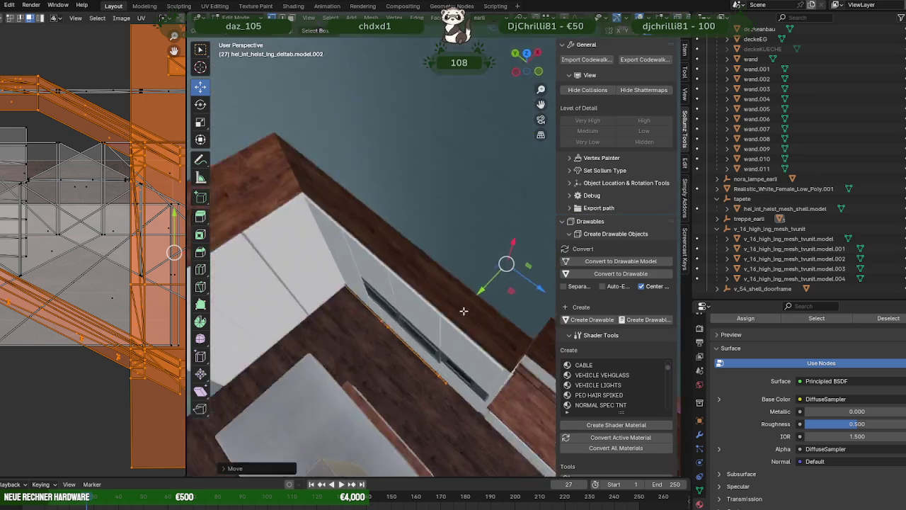
Confirm the vertical move of the upper stair flight.
{"action": "scroll", "scroll_direction": "down", "scroll_amount": 3}
{"action": "left_click_drag", "start_coordinate": [374, 262], "coordinate": [423, 245]}
{"action": "scroll", "scroll_direction": "down", "scroll_amount": 3}
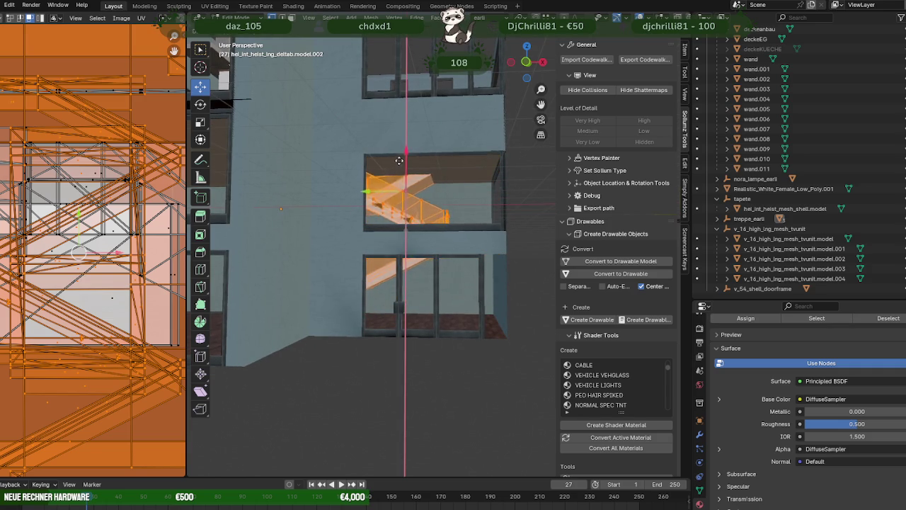
{"action": "left_click", "coordinate": [395, 150]}
{"action": "left_click_drag", "start_coordinate": [395, 150], "coordinate": [420, 266]}
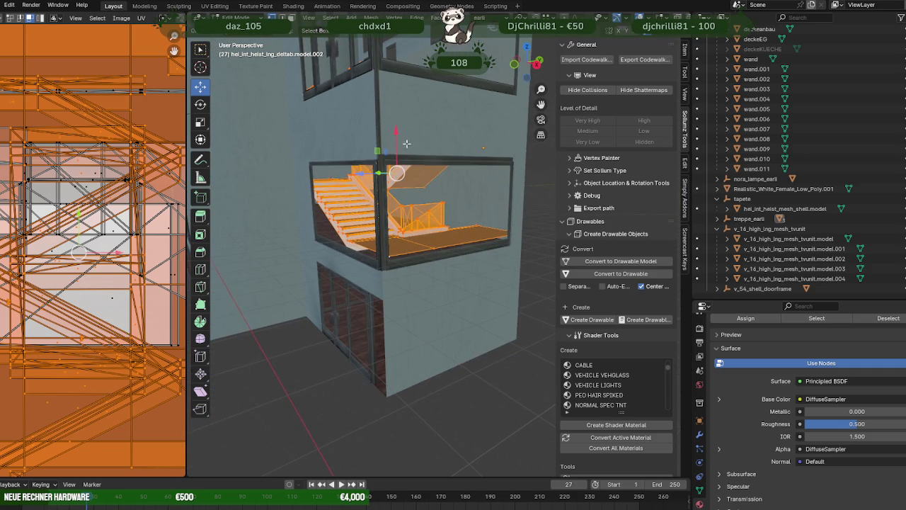
Lower the upper stair section further in wireframe, then return to solid shading.
{"action": "key", "text": "shift+z"}
{"action": "left_click_drag", "start_coordinate": [413, 208], "coordinate": [410, 226]}
{"action": "scroll", "scroll_direction": "up", "scroll_amount": 3}
{"action": "scroll", "scroll_direction": "up", "scroll_amount": 3}
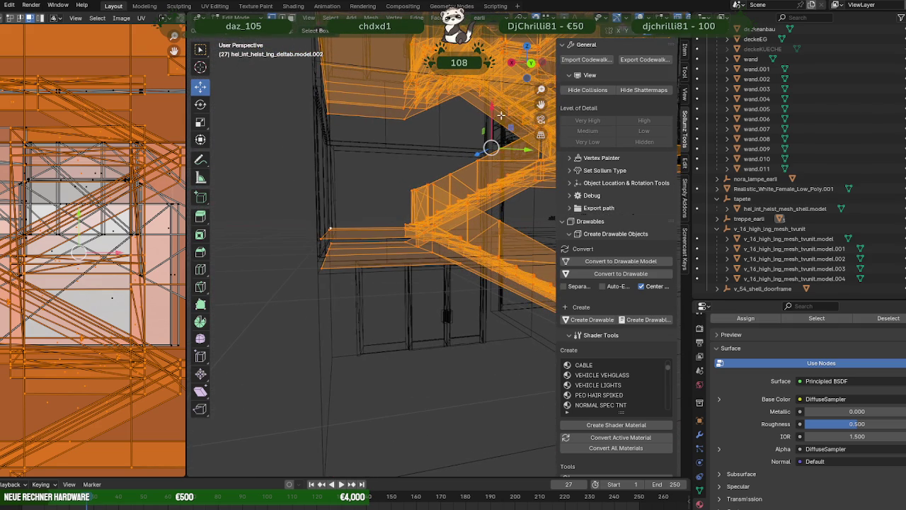
{"action": "left_click_drag", "start_coordinate": [491, 115], "coordinate": [371, 281]}
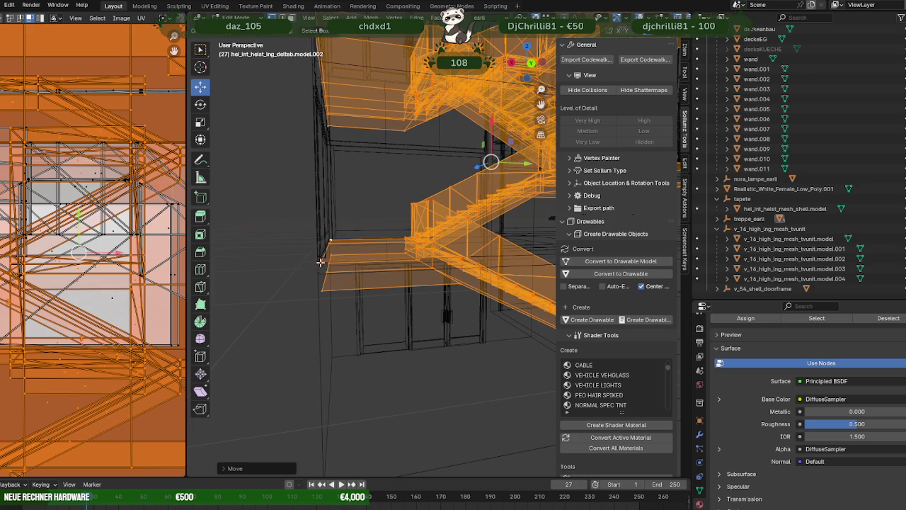
{"action": "left_click_drag", "start_coordinate": [371, 282], "coordinate": [415, 310]}
{"action": "key", "text": "shift+z"}
Orbit and zoom around the staircase to check its height within the storey.
{"action": "scroll", "scroll_direction": "down", "scroll_amount": 3}
{"action": "scroll", "scroll_direction": "up", "scroll_amount": 3}
{"action": "scroll", "scroll_direction": "up", "scroll_amount": 3}
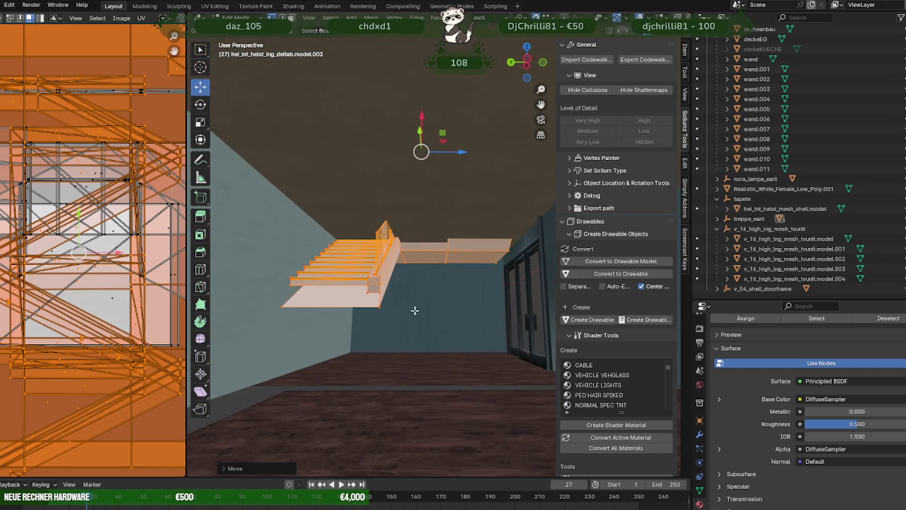
{"action": "left_click_drag", "start_coordinate": [415, 351], "coordinate": [372, 340]}
{"action": "scroll", "scroll_direction": "up", "scroll_amount": 3}
{"action": "scroll", "scroll_direction": "up", "scroll_amount": 3}
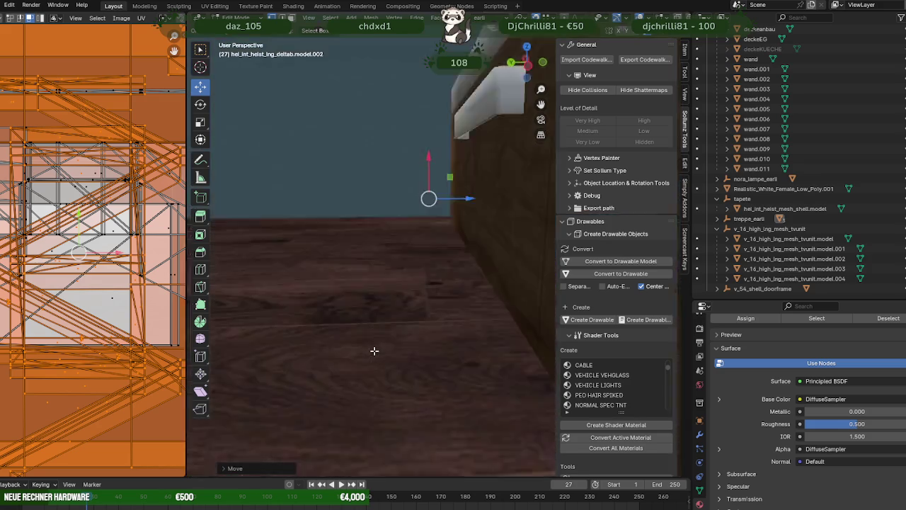
{"action": "scroll", "scroll_direction": "down", "scroll_amount": 3}
{"action": "scroll", "scroll_direction": "down", "scroll_amount": 3}
{"action": "scroll", "scroll_direction": "up", "scroll_amount": 3}
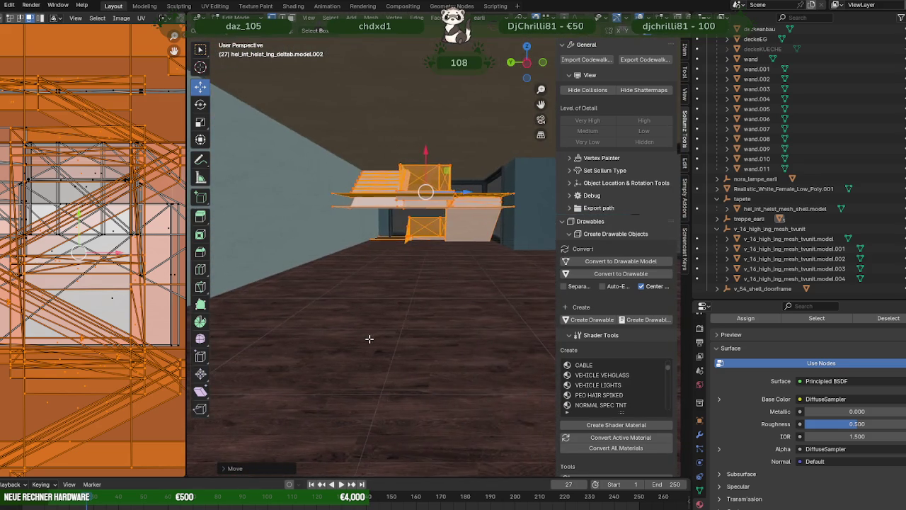
{"action": "scroll", "scroll_direction": "down", "scroll_amount": 3}
{"action": "scroll", "scroll_direction": "up", "scroll_amount": 3}
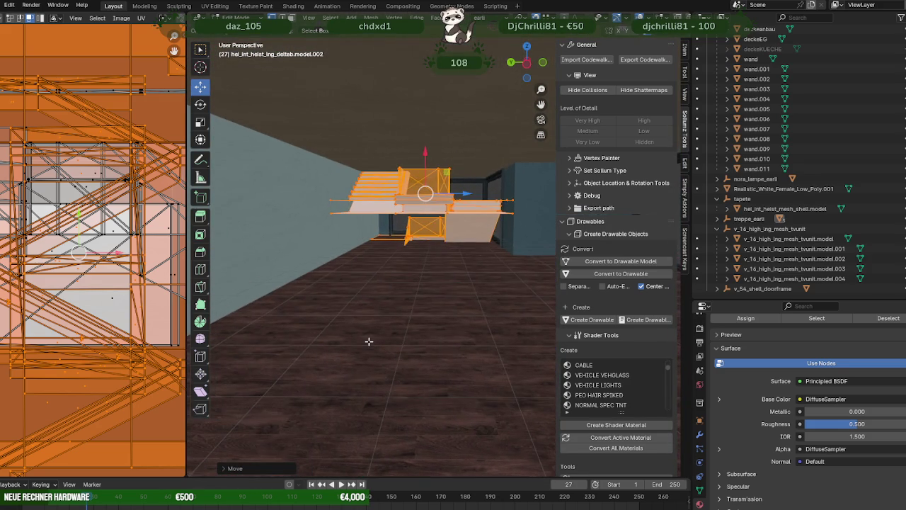
{"action": "left_click_drag", "start_coordinate": [369, 341], "coordinate": [362, 341]}
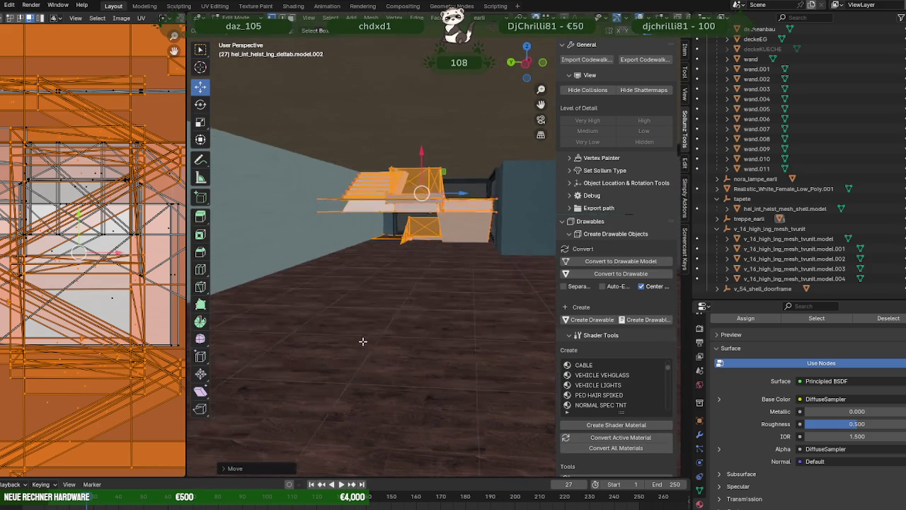
{"action": "scroll", "scroll_direction": "up", "scroll_amount": 3}
{"action": "scroll", "scroll_direction": "down", "scroll_amount": 3}
{"action": "scroll", "scroll_direction": "up", "scroll_amount": 3}
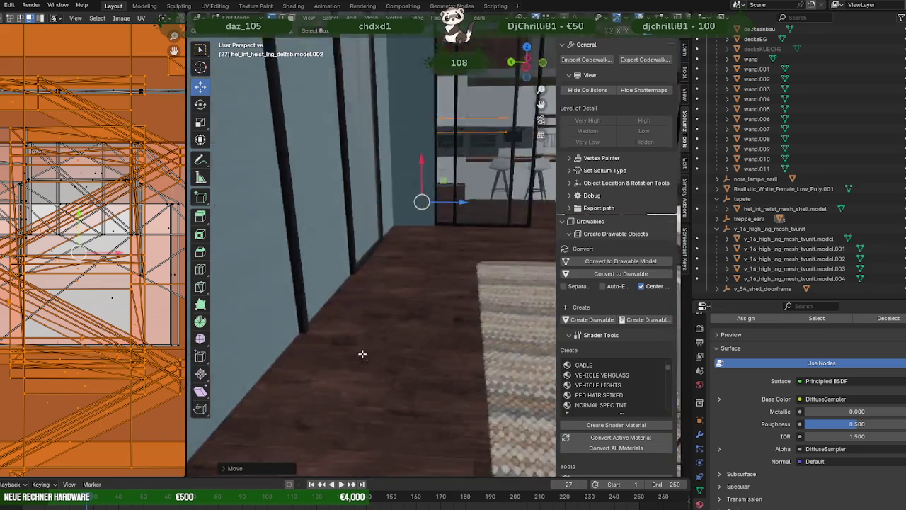
{"action": "scroll", "scroll_direction": "down", "scroll_amount": 3}
{"action": "left_click_drag", "start_coordinate": [362, 353], "coordinate": [431, 291]}
{"action": "key", "text": "shift+z"}
{"action": "key", "text": "shift+z"}
{"action": "scroll", "scroll_direction": "up", "scroll_amount": 3}
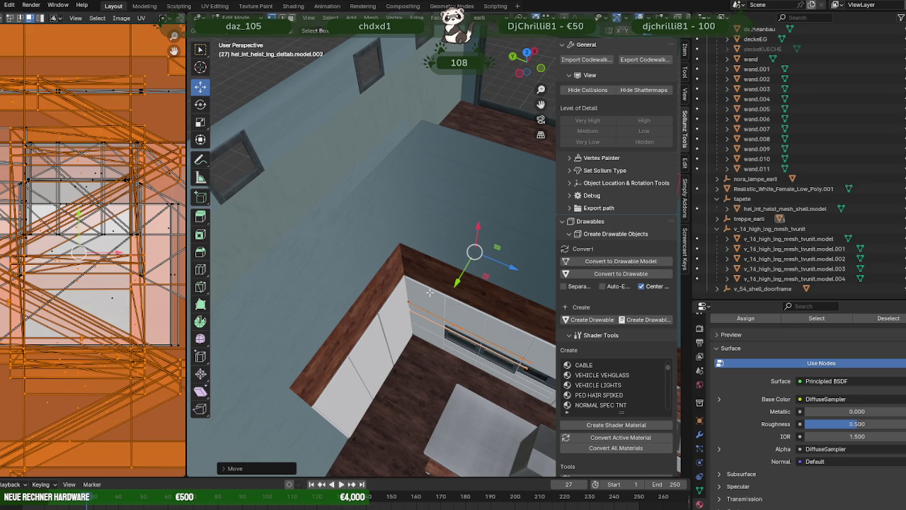
{"action": "scroll", "scroll_direction": "down", "scroll_amount": 3}
{"action": "left_click_drag", "start_coordinate": [430, 292], "coordinate": [424, 301]}
{"action": "scroll", "scroll_direction": "up", "scroll_amount": 3}
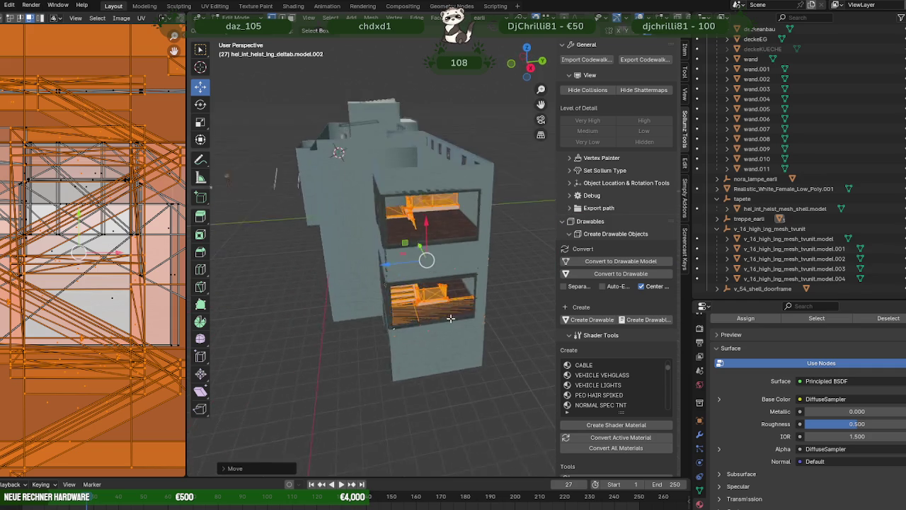
{"action": "scroll", "scroll_direction": "up", "scroll_amount": 3}
{"action": "scroll", "scroll_direction": "up", "scroll_amount": 3}
{"action": "scroll", "scroll_direction": "up", "scroll_amount": 3}
{"action": "left_click_drag", "start_coordinate": [375, 267], "coordinate": [367, 270]}
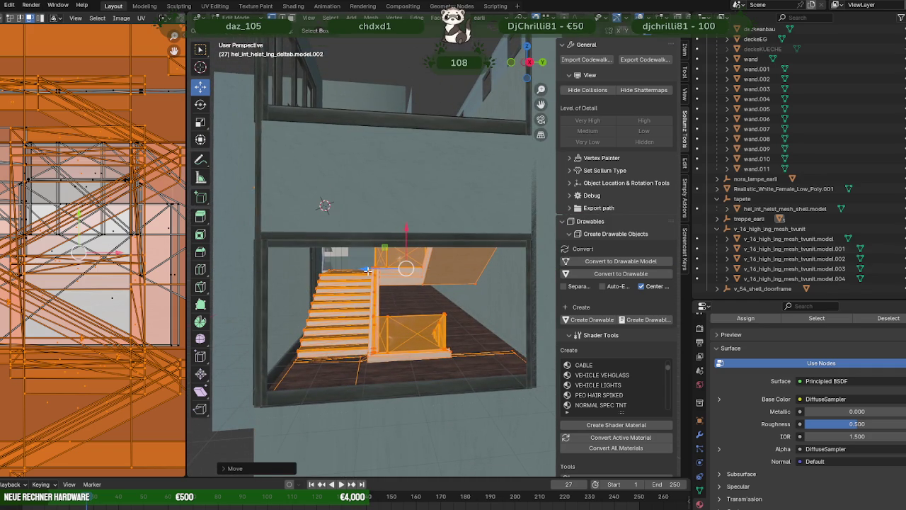
{"action": "key", "text": "ctrl+z"}
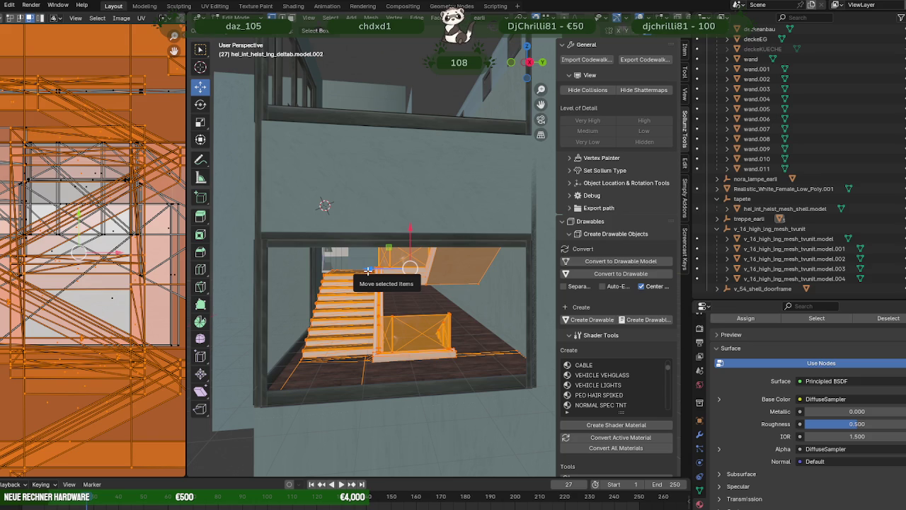
{"action": "scroll", "scroll_direction": "down", "scroll_amount": 3}
{"action": "left_click_drag", "start_coordinate": [368, 271], "coordinate": [391, 268]}
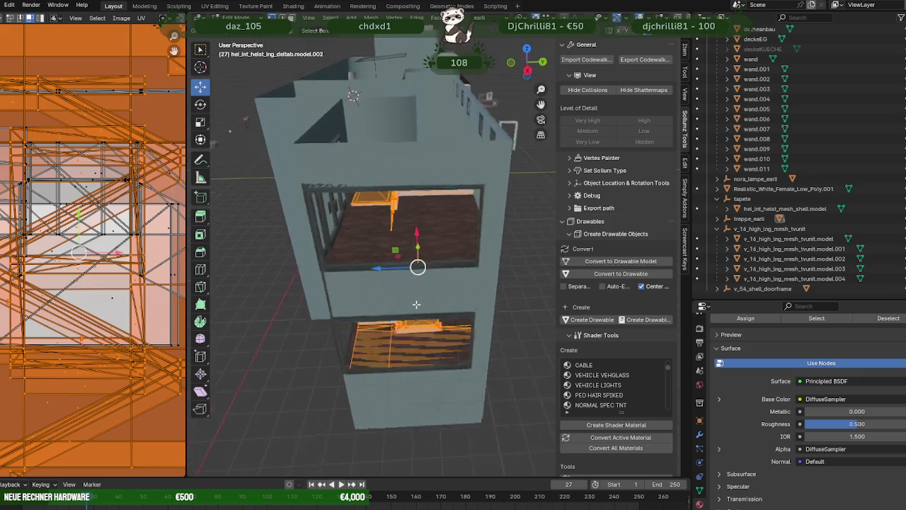
Move the stairs out beside the building and switch to wireframe.
{"action": "left_click_drag", "start_coordinate": [391, 267], "coordinate": [489, 267]}
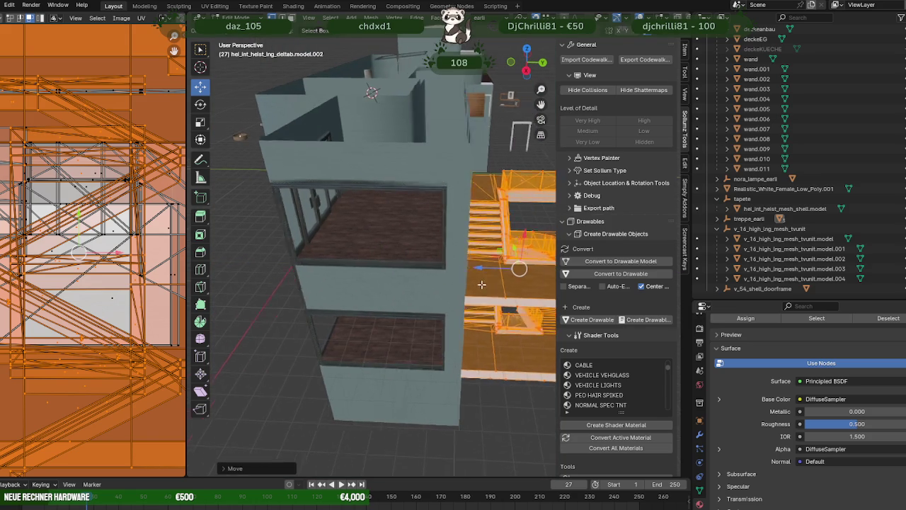
{"action": "left_click_drag", "start_coordinate": [488, 267], "coordinate": [402, 235]}
{"action": "key", "text": "shift+z"}
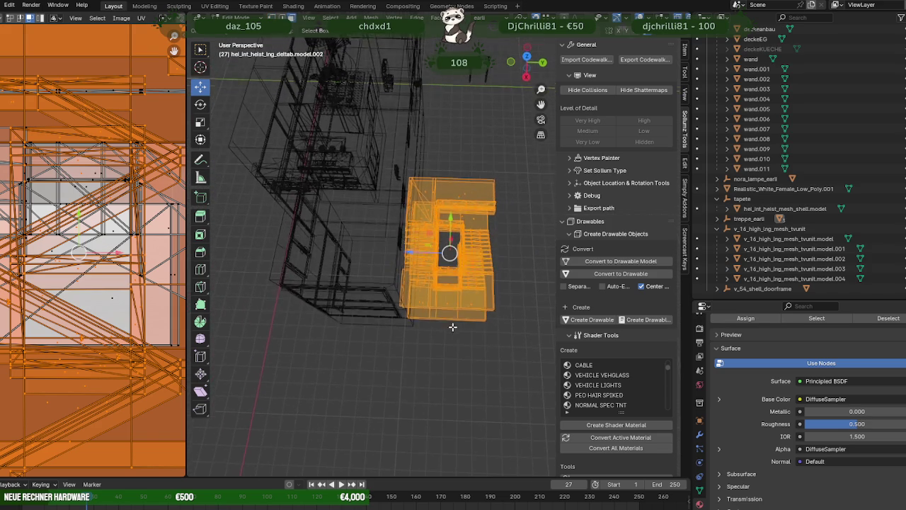
Box-select the stair faces, hide them, and select the landing floor slab.
{"action": "left_click_drag", "start_coordinate": [455, 320], "coordinate": [455, 320]}
{"action": "left_click_drag", "start_coordinate": [455, 320], "coordinate": [418, 186]}
{"action": "left_click_drag", "start_coordinate": [413, 184], "coordinate": [546, 261]}
{"action": "left_click_drag", "start_coordinate": [547, 261], "coordinate": [473, 277]}
{"action": "scroll", "scroll_direction": "up", "scroll_amount": 3}
{"action": "left_click_drag", "start_coordinate": [507, 303], "coordinate": [508, 303]}
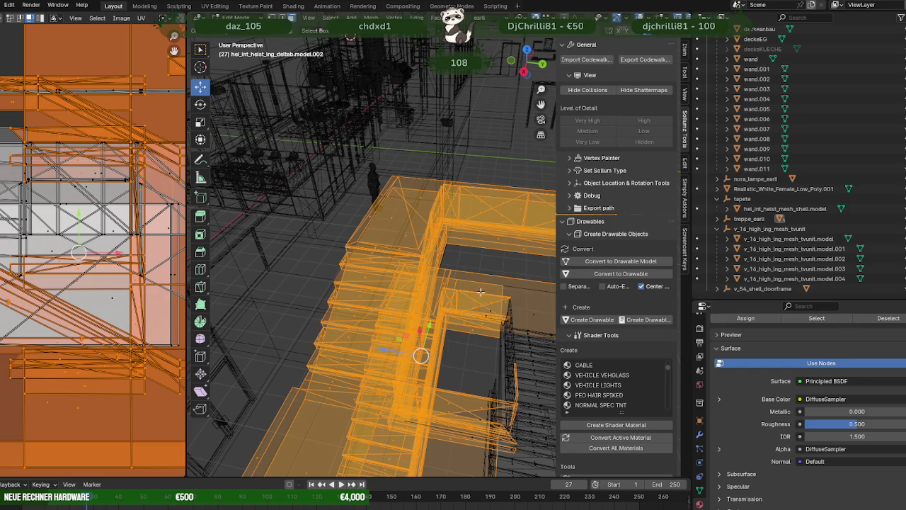
{"action": "left_click_drag", "start_coordinate": [494, 322], "coordinate": [409, 369]}
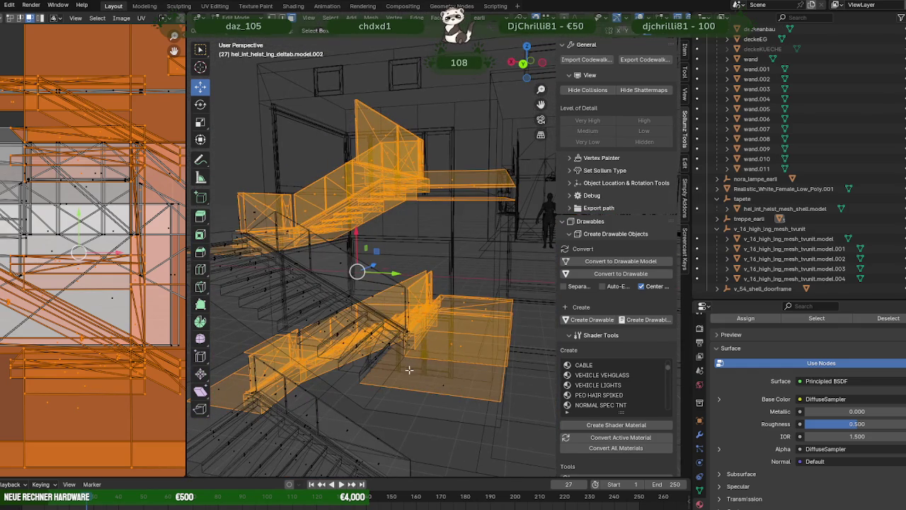
{"action": "left_click_drag", "start_coordinate": [459, 405], "coordinate": [460, 405]}
{"action": "left_click_drag", "start_coordinate": [460, 405], "coordinate": [391, 164]}
{"action": "left_click_drag", "start_coordinate": [391, 164], "coordinate": [504, 301]}
{"action": "key", "text": "h"}
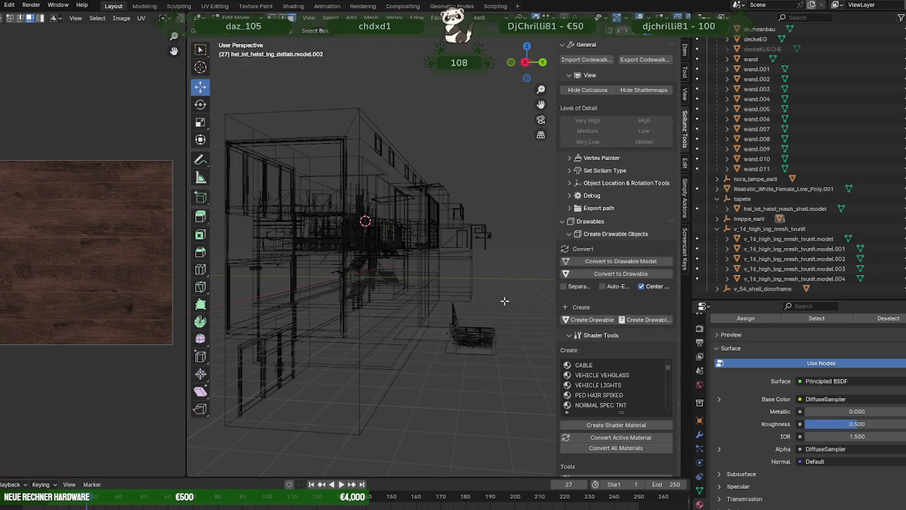
{"action": "left_click", "coordinate": [431, 327]}
{"action": "left_click_drag", "start_coordinate": [431, 328], "coordinate": [407, 361]}
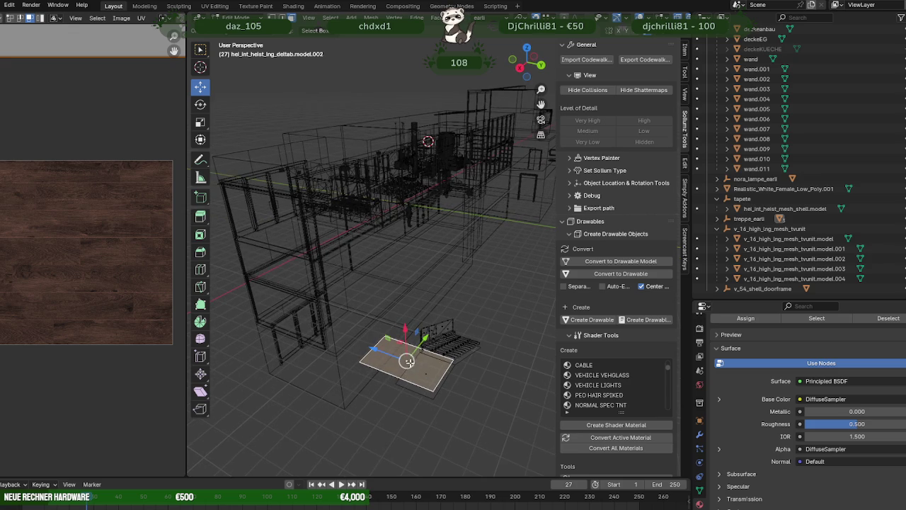
Return to solid shading, unhide the hidden stair parts and shift the stairs along Z.
{"action": "key", "text": "shift+z"}
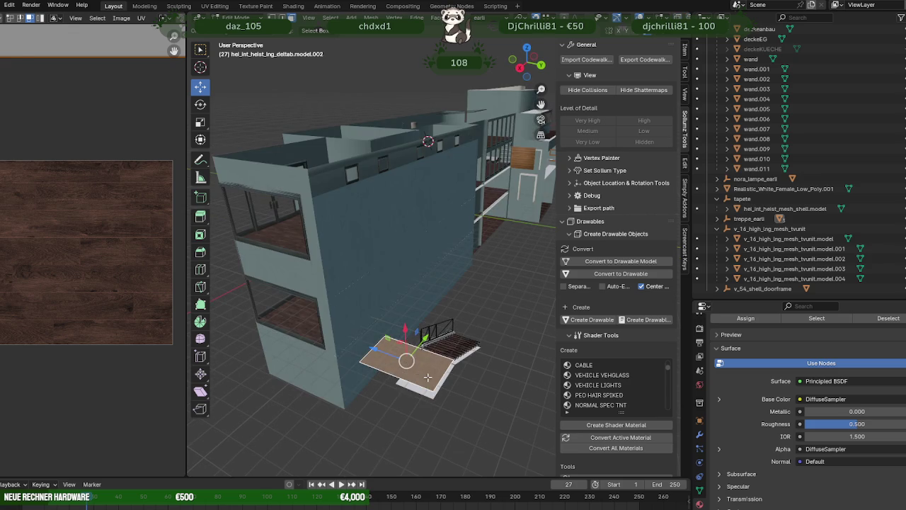
{"action": "key", "text": "alt+h"}
{"action": "left_click_drag", "start_coordinate": [428, 377], "coordinate": [474, 362]}
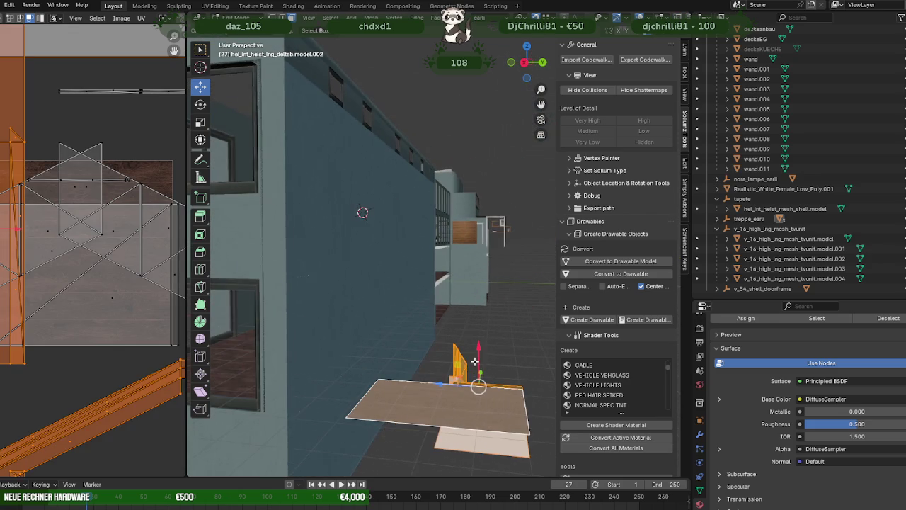
{"action": "key", "text": "g"}
{"action": "key", "text": "z"}
{"action": "left_click", "coordinate": [263, 395]}
Move the stairs along Z again so they sit inside the ground-floor room by the wall.
{"action": "left_click_drag", "start_coordinate": [305, 412], "coordinate": [368, 382]}
{"action": "key", "text": "g"}
{"action": "key", "text": "z"}
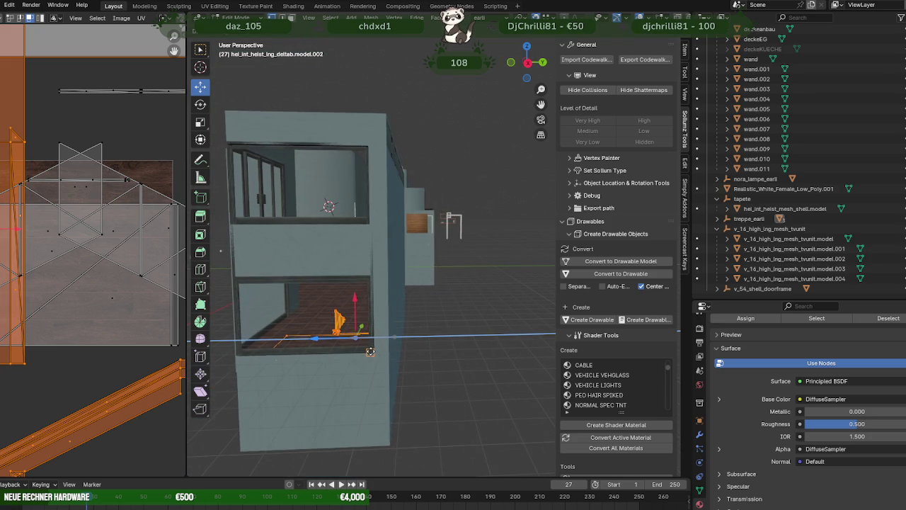
{"action": "left_click", "coordinate": [371, 351]}
{"action": "left_click_drag", "start_coordinate": [370, 352], "coordinate": [396, 337]}
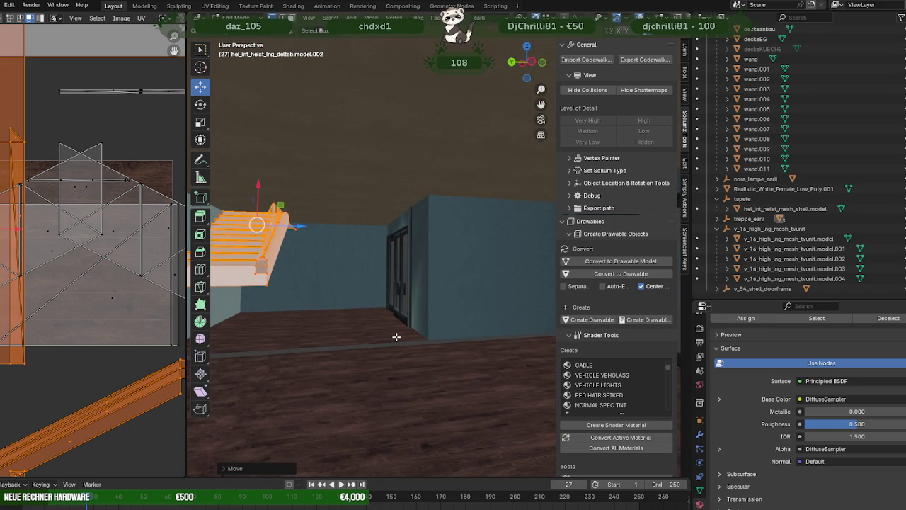
{"action": "left_click_drag", "start_coordinate": [335, 301], "coordinate": [518, 323]}
Frame the bottom step in wireframe and box-select the three lowest stair steps.
{"action": "left_click", "coordinate": [306, 296]}
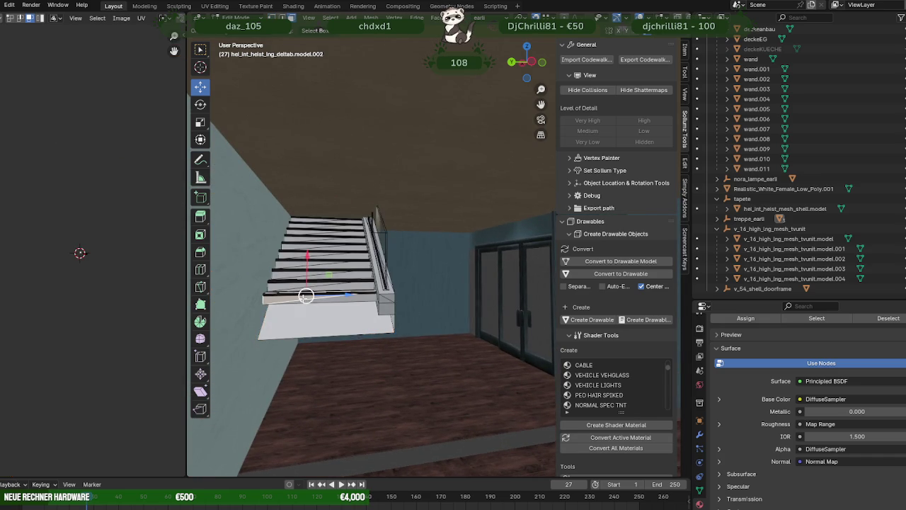
{"action": "scroll", "scroll_direction": "up", "scroll_amount": 3}
{"action": "key", "text": "KP_Decimal"}
{"action": "key", "text": "shift+z"}
{"action": "scroll", "scroll_direction": "down", "scroll_amount": 3}
{"action": "scroll", "scroll_direction": "down", "scroll_amount": 3}
{"action": "scroll", "scroll_direction": "down", "scroll_amount": 3}
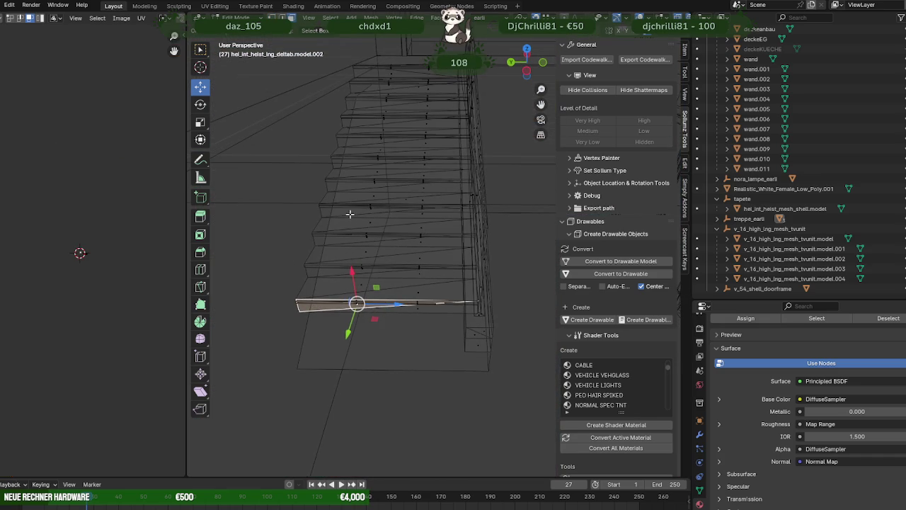
{"action": "left_click_drag", "start_coordinate": [342, 218], "coordinate": [434, 332]}
{"action": "left_click_drag", "start_coordinate": [384, 313], "coordinate": [437, 321]}
Duplicate the three steps, place the copy at the staircase's foot and switch to Material Preview.
{"action": "key", "text": "shift+d"}
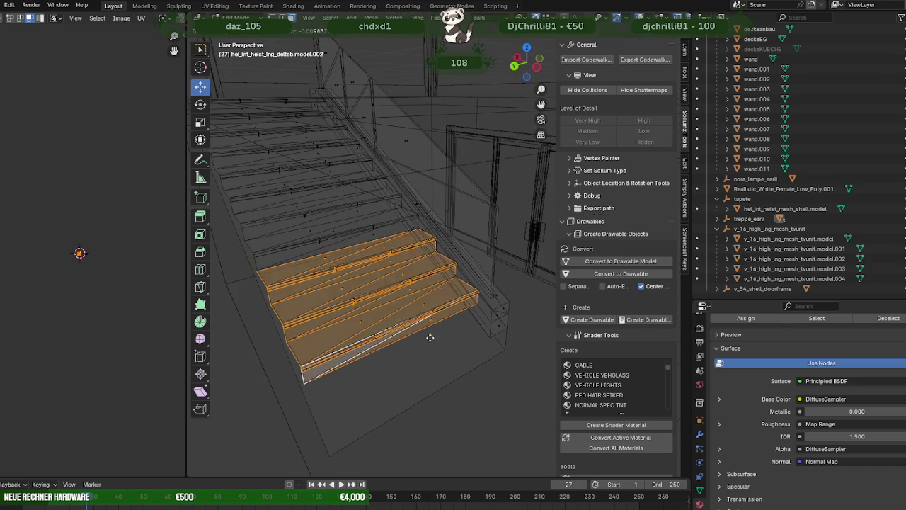
{"action": "left_click", "coordinate": [404, 323]}
{"action": "scroll", "scroll_direction": "up", "scroll_amount": 3}
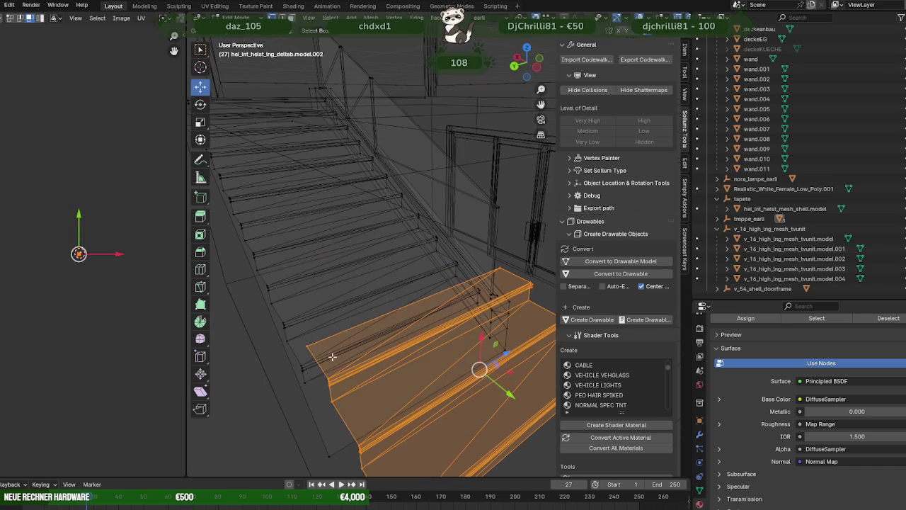
{"action": "left_click_drag", "start_coordinate": [479, 369], "coordinate": [311, 387]}
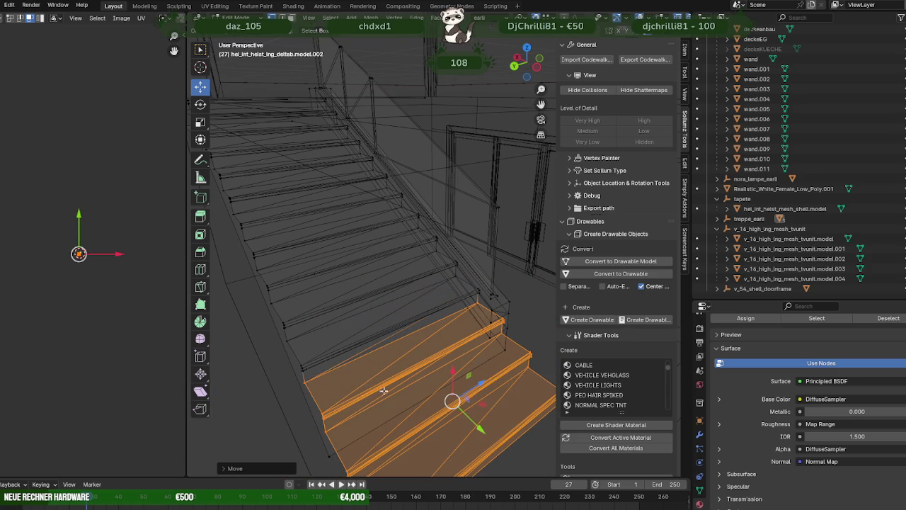
{"action": "key", "text": "KP_Decimal"}
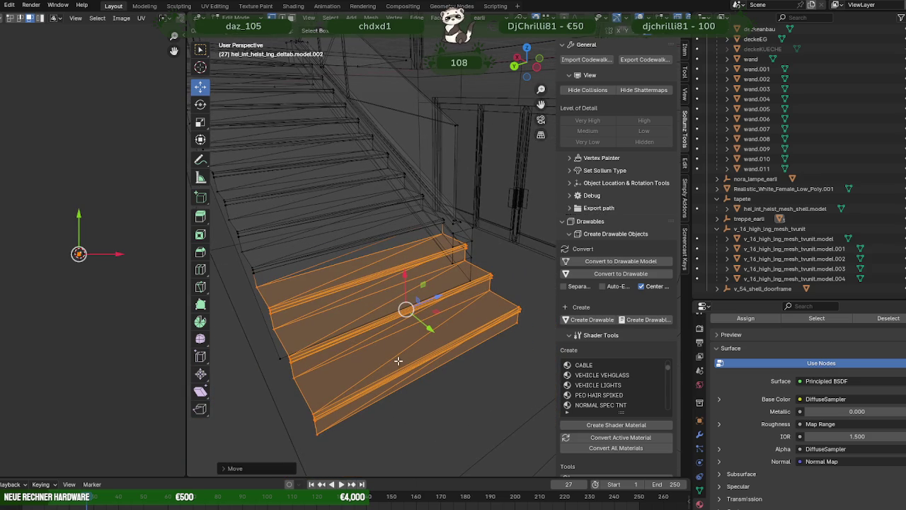
{"action": "key", "text": "shift+d"}
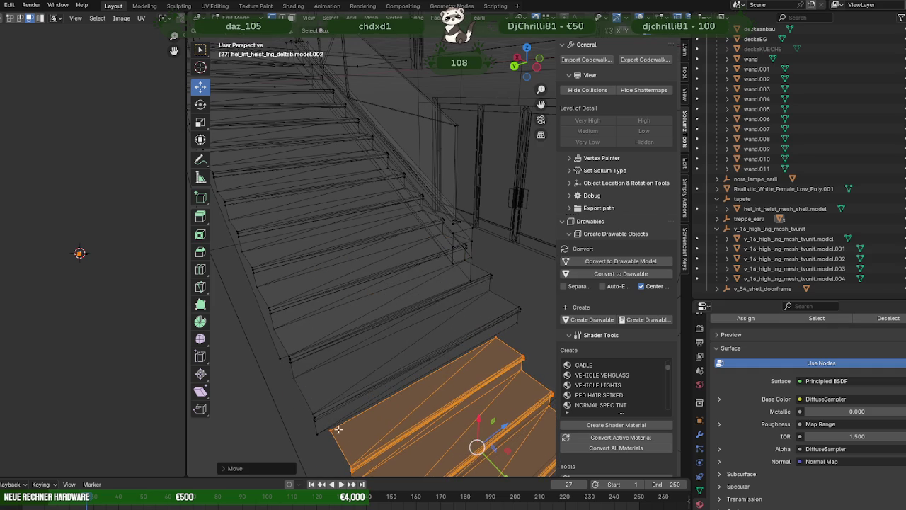
{"action": "left_click", "coordinate": [330, 430]}
{"action": "left_click_drag", "start_coordinate": [330, 430], "coordinate": [420, 348]}
{"action": "key", "text": "g"}
{"action": "left_click", "coordinate": [293, 370]}
{"action": "scroll", "scroll_direction": "down", "scroll_amount": 3}
{"action": "key", "text": "shift+z"}
{"action": "key", "text": "shift+z"}
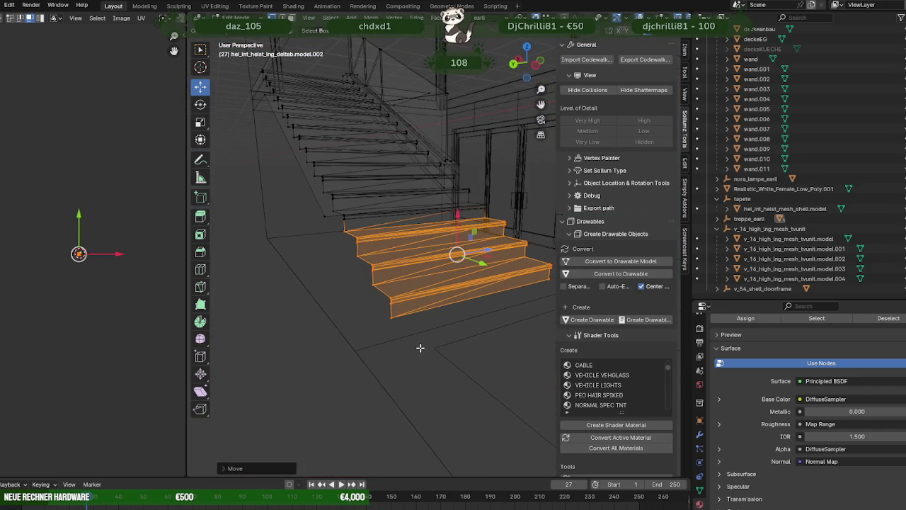
{"action": "key", "text": "shift+d"}
Drop the new copy of the steps lower and to the right, toward the staircase base.
{"action": "left_click", "coordinate": [399, 338]}
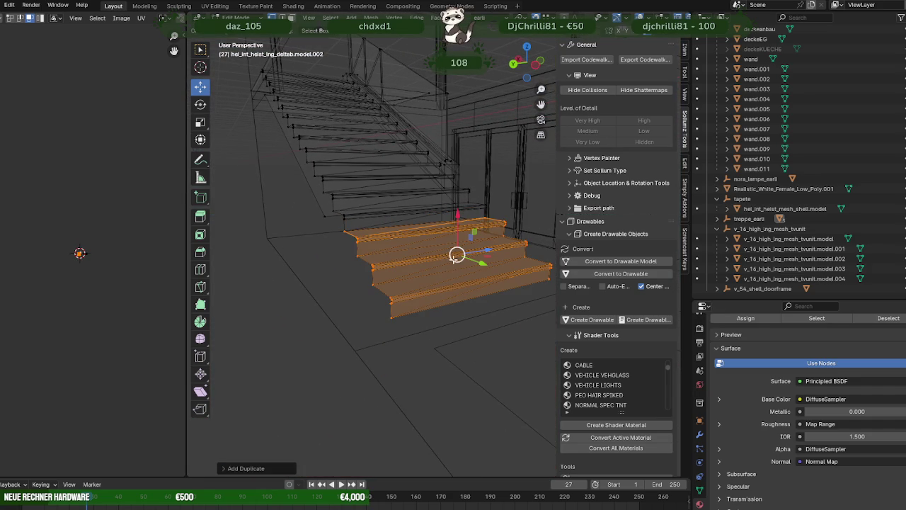
{"action": "left_click_drag", "start_coordinate": [398, 339], "coordinate": [445, 386]}
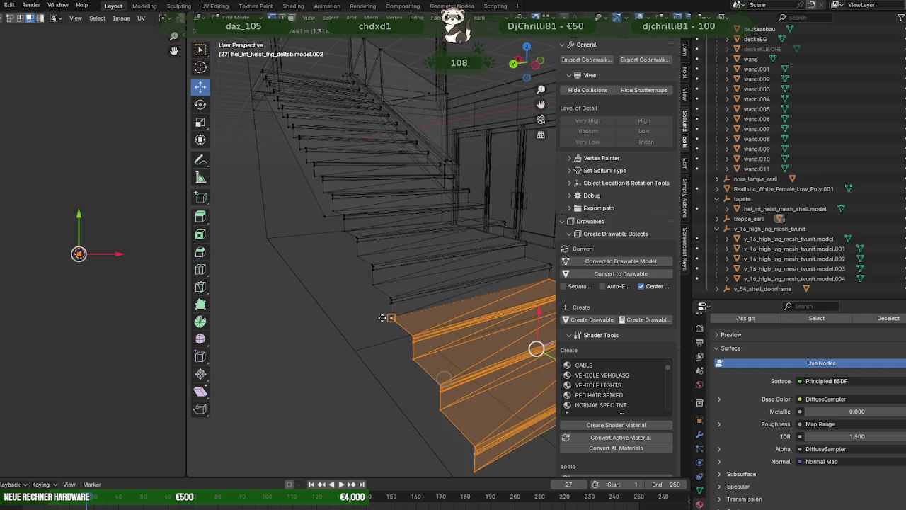
{"action": "left_click_drag", "start_coordinate": [425, 375], "coordinate": [496, 379]}
{"action": "left_click_drag", "start_coordinate": [496, 378], "coordinate": [400, 350]}
{"action": "key", "text": "shift+z"}
{"action": "left_click_drag", "start_coordinate": [472, 358], "coordinate": [482, 392]}
{"action": "left_click_drag", "start_coordinate": [449, 309], "coordinate": [406, 307]}
{"action": "key", "text": "g"}
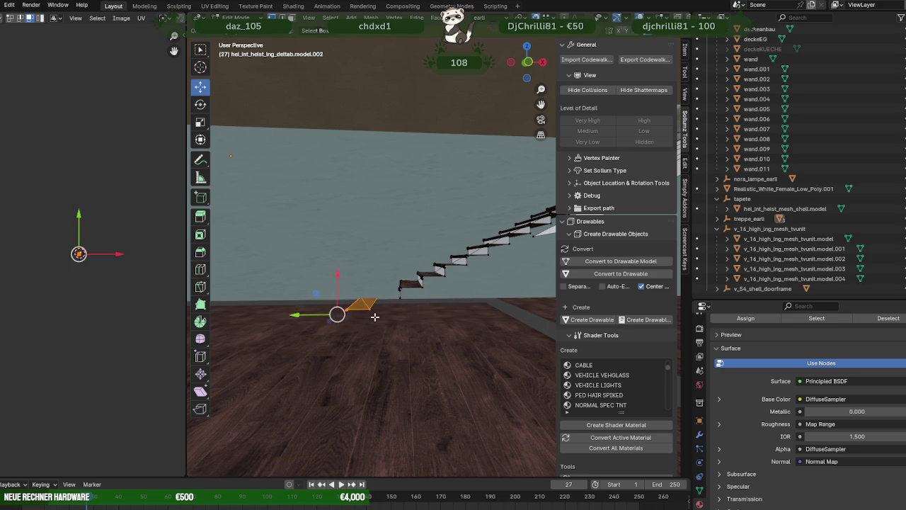
Confirm the copied steps on the ground floor at the staircase's foot.
{"action": "left_click_drag", "start_coordinate": [374, 317], "coordinate": [336, 319]}
{"action": "left_click", "coordinate": [395, 296]}
{"action": "left_click_drag", "start_coordinate": [395, 296], "coordinate": [460, 315]}
{"action": "scroll", "scroll_direction": "down", "scroll_amount": 3}
{"action": "scroll", "scroll_direction": "down", "scroll_amount": 3}
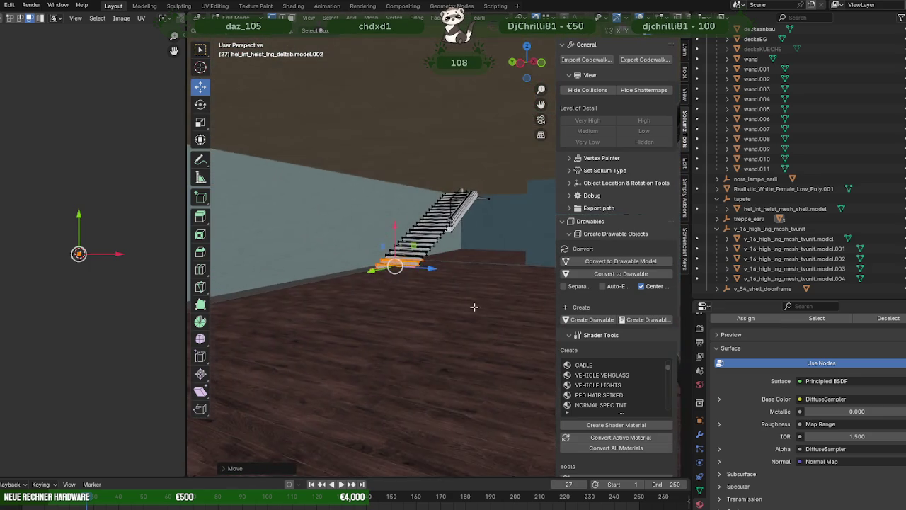
{"action": "scroll", "scroll_direction": "up", "scroll_amount": 3}
{"action": "scroll", "scroll_direction": "up", "scroll_amount": 3}
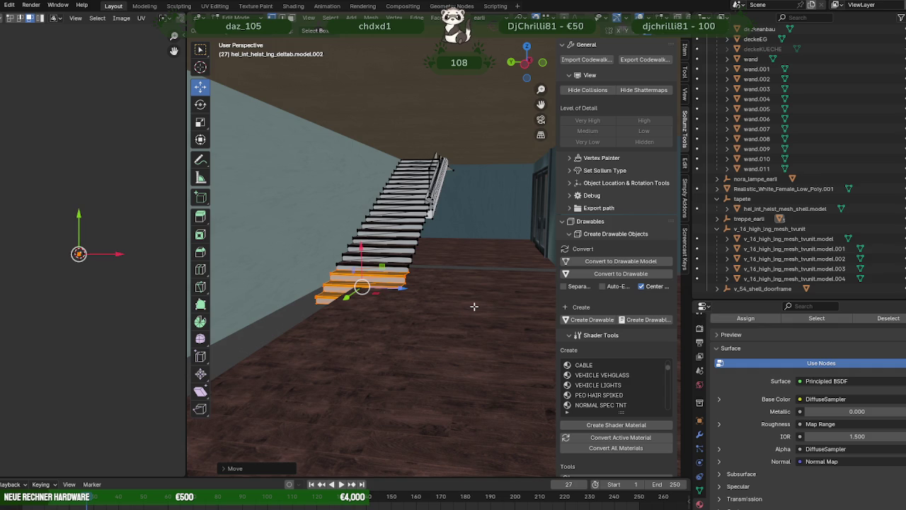
In wireframe, box-select the steps of the lower flight.
{"action": "left_click_drag", "start_coordinate": [436, 228], "coordinate": [482, 410]}
{"action": "key", "text": "shift+z"}
{"action": "left_click_drag", "start_coordinate": [481, 411], "coordinate": [354, 244]}
{"action": "left_click_drag", "start_coordinate": [424, 289], "coordinate": [422, 300]}
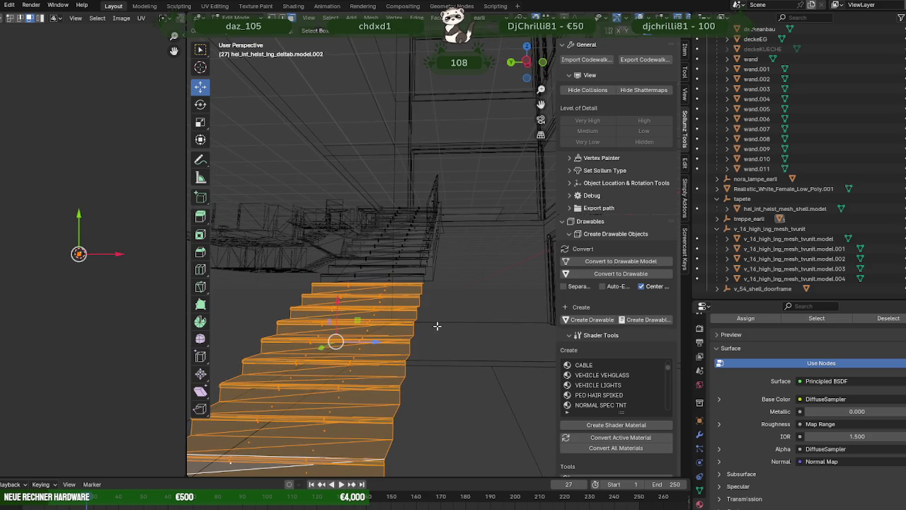
Separate the selected lower steps into their own object.
{"action": "right_click", "coordinate": [437, 325]}
{"action": "left_click", "coordinate": [485, 324]}
{"action": "key", "text": "Tab"}
Slide the staircase's left-side vertices along the X axis in Edit Mode.
{"action": "left_click", "coordinate": [379, 323]}
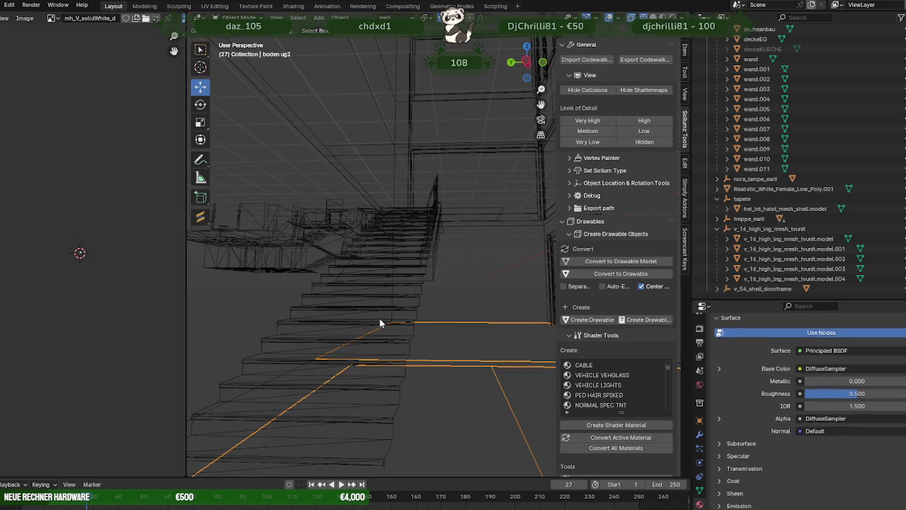
{"action": "left_click", "coordinate": [406, 300]}
{"action": "key", "text": "Tab"}
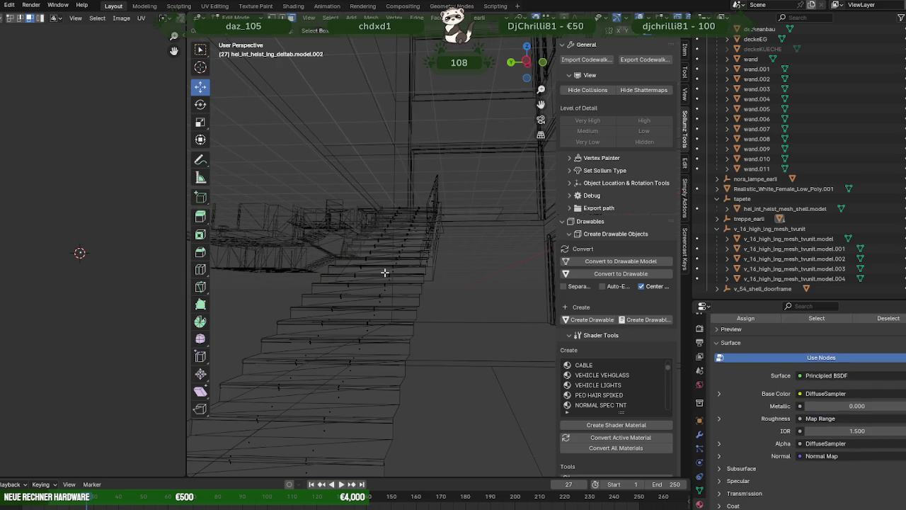
{"action": "left_click_drag", "start_coordinate": [385, 273], "coordinate": [372, 312]}
{"action": "left_click_drag", "start_coordinate": [337, 145], "coordinate": [390, 353]}
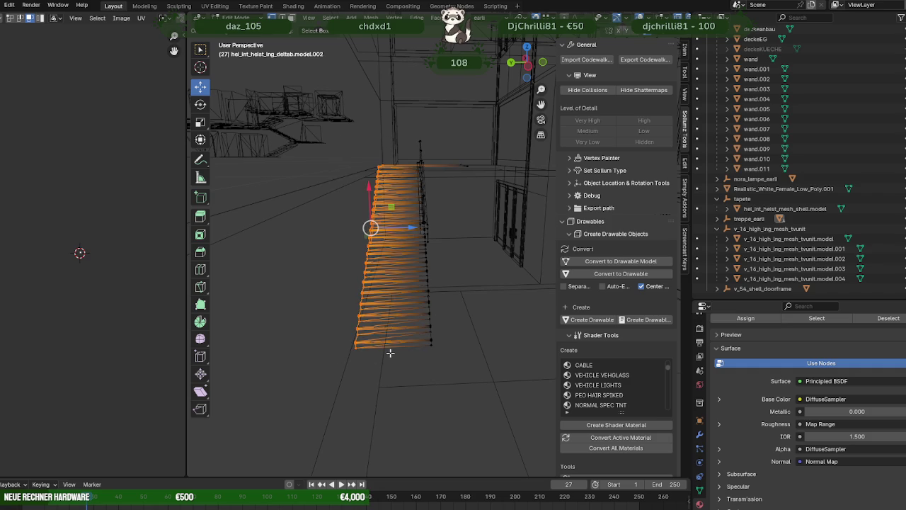
{"action": "left_click_drag", "start_coordinate": [390, 352], "coordinate": [383, 280]}
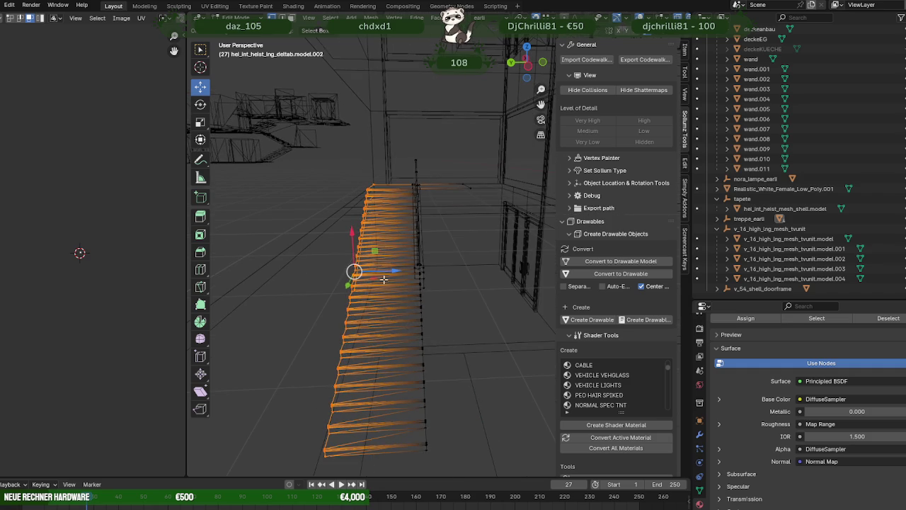
{"action": "left_click_drag", "start_coordinate": [385, 273], "coordinate": [395, 270]}
{"action": "left_click_drag", "start_coordinate": [395, 269], "coordinate": [374, 354]}
{"action": "key", "text": "Tab"}
Select the lower stair section in Edit Mode and move its faces, then undo the move.
{"action": "key", "text": "shift+z"}
{"action": "left_click", "coordinate": [375, 356]}
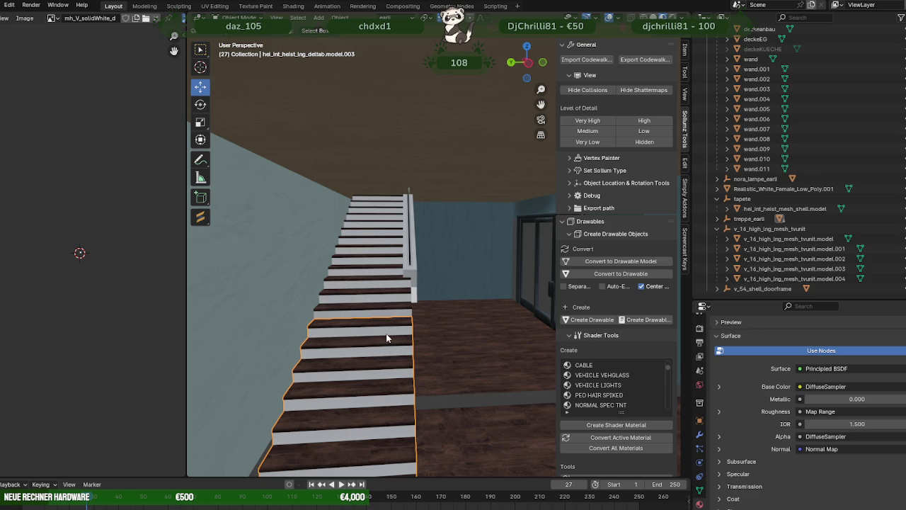
{"action": "key", "text": "Tab"}
{"action": "left_click_drag", "start_coordinate": [385, 347], "coordinate": [371, 348]}
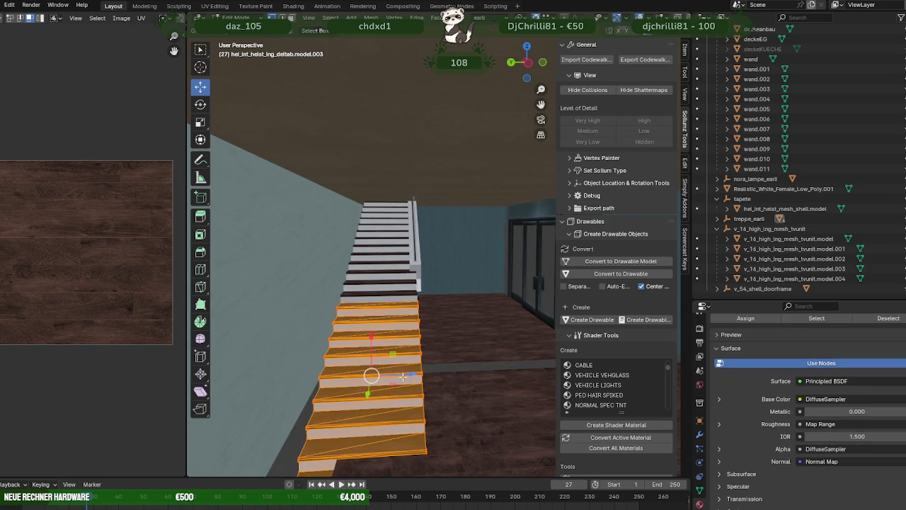
{"action": "left_click_drag", "start_coordinate": [403, 376], "coordinate": [369, 378]}
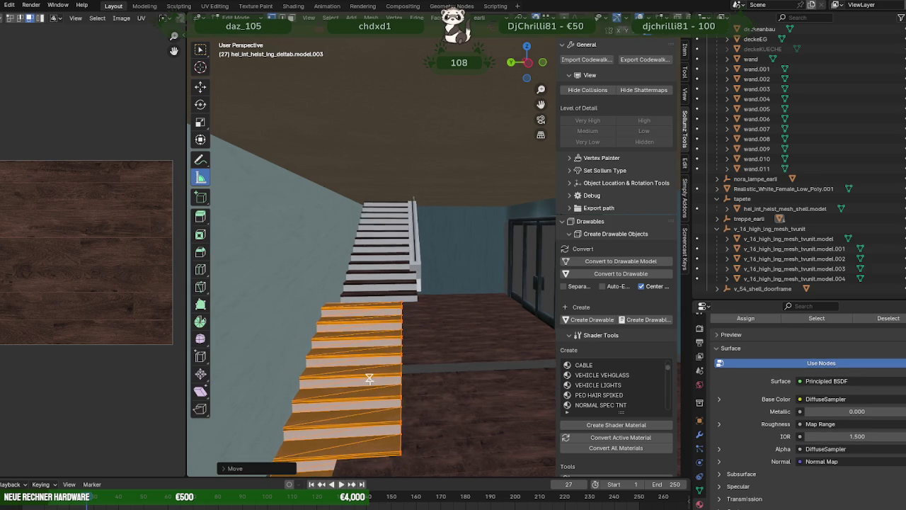
{"action": "right_click", "coordinate": [420, 388]}
{"action": "key", "text": "Escape"}
{"action": "key", "text": "ctrl+z"}
Rotate and reposition the lower flight's faces, then select the upper white flight for editing.
{"action": "key", "text": "shift+space"}
{"action": "key", "text": "r"}
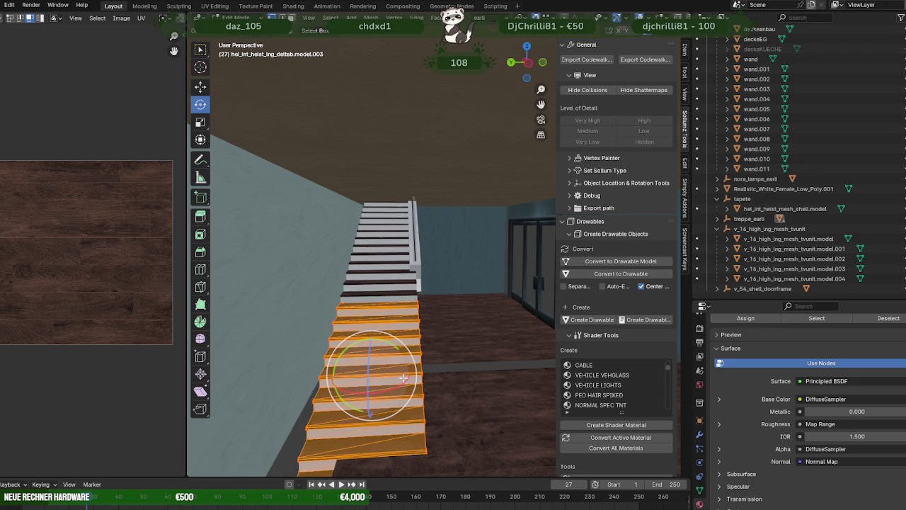
{"action": "left_click_drag", "start_coordinate": [407, 377], "coordinate": [374, 364]}
{"action": "left_click_drag", "start_coordinate": [374, 364], "coordinate": [332, 283]}
{"action": "key", "text": "shift+space"}
{"action": "key", "text": "g"}
{"action": "scroll", "scroll_direction": "down", "scroll_amount": 3}
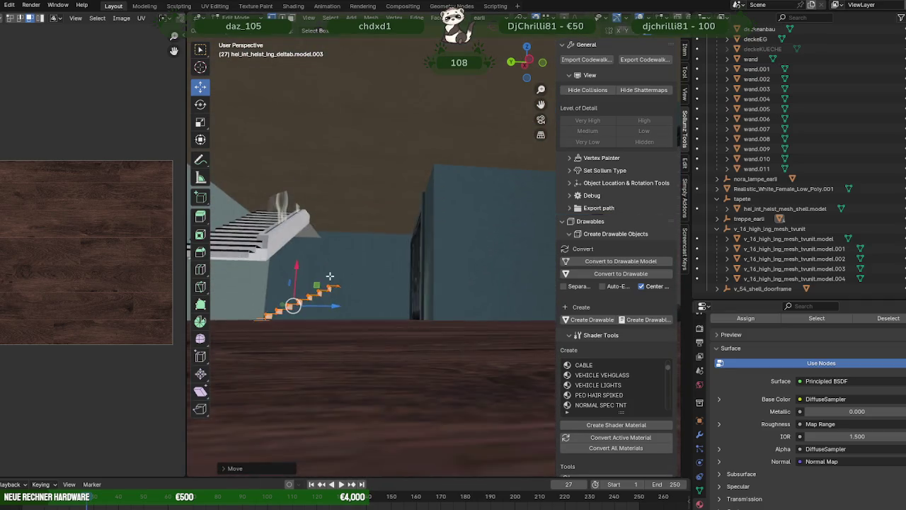
{"action": "key", "text": "Tab"}
{"action": "left_click", "coordinate": [328, 271]}
{"action": "key", "text": "Tab"}
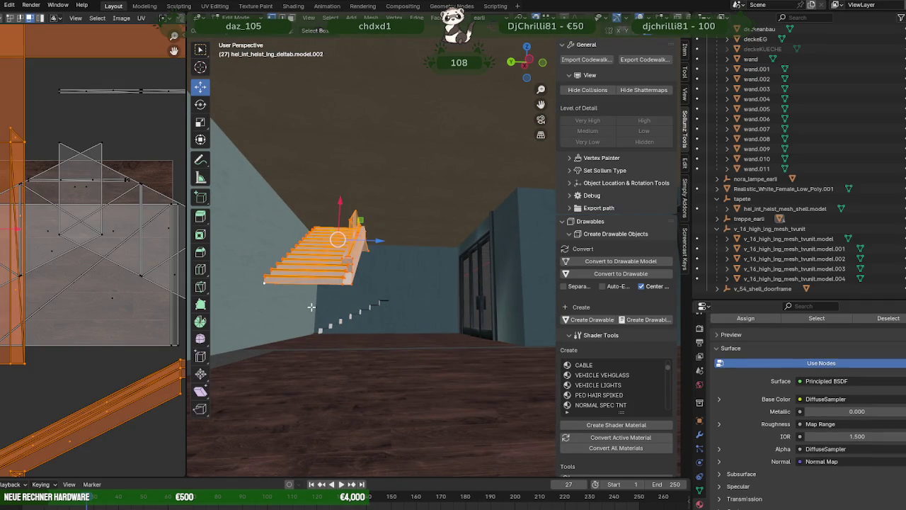
Slide the upper flight's mesh along the X axis and check its new position.
{"action": "left_click_drag", "start_coordinate": [311, 307], "coordinate": [298, 308]}
{"action": "left_click_drag", "start_coordinate": [345, 202], "coordinate": [330, 290]}
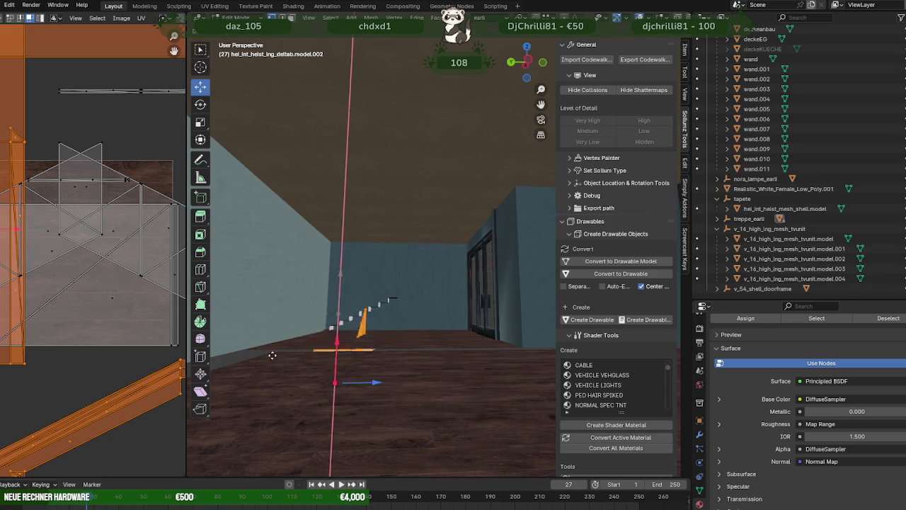
{"action": "left_click_drag", "start_coordinate": [331, 289], "coordinate": [283, 353]}
{"action": "left_click_drag", "start_coordinate": [283, 354], "coordinate": [409, 415]}
Select the boden ug2 floor slab and center the view on it.
{"action": "left_click", "coordinate": [330, 430]}
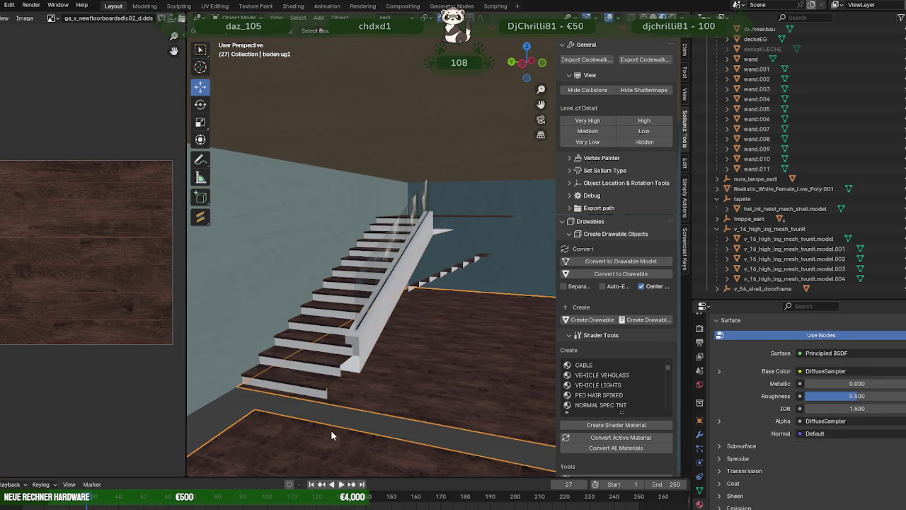
{"action": "left_click_drag", "start_coordinate": [294, 425], "coordinate": [391, 303]}
{"action": "scroll", "scroll_direction": "down", "scroll_amount": 3}
{"action": "key", "text": "KP_Decimal"}
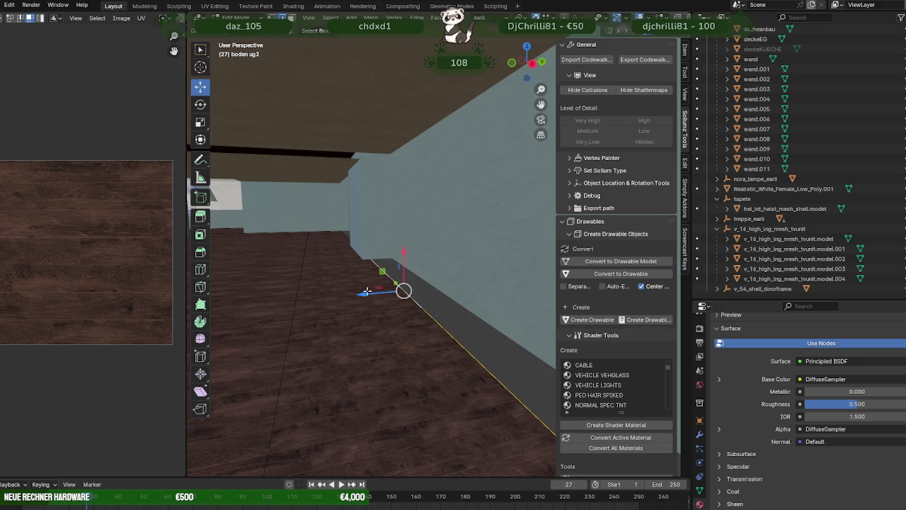
Move the boden ug2 floor slab along the vertical axis and along Y.
{"action": "left_click_drag", "start_coordinate": [367, 290], "coordinate": [340, 285]}
{"action": "left_click_drag", "start_coordinate": [340, 284], "coordinate": [346, 228]}
{"action": "left_click_drag", "start_coordinate": [373, 229], "coordinate": [371, 228]}
{"action": "left_click_drag", "start_coordinate": [370, 229], "coordinate": [470, 272]}
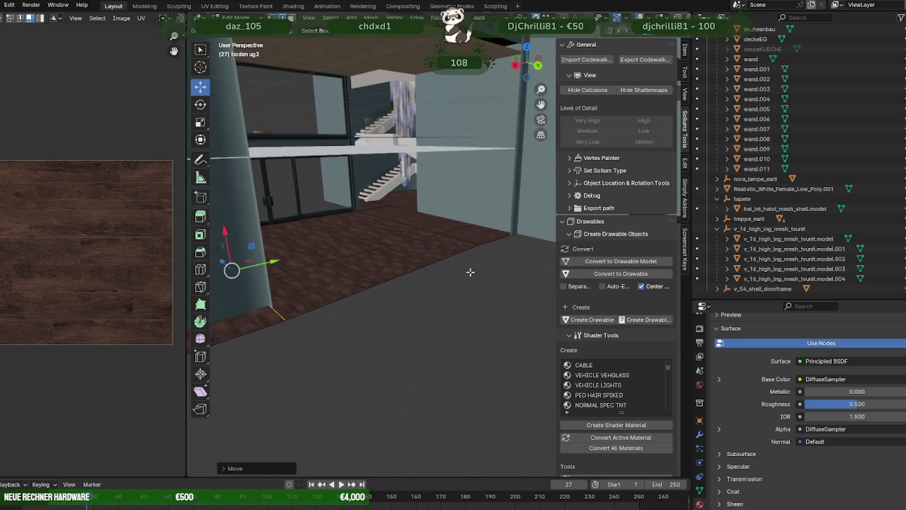
{"action": "key", "text": "KP_Decimal"}
{"action": "left_click_drag", "start_coordinate": [347, 291], "coordinate": [467, 277]}
Hide part of the floor, then extrude the slab edge and move it along the wall.
{"action": "key", "text": "h"}
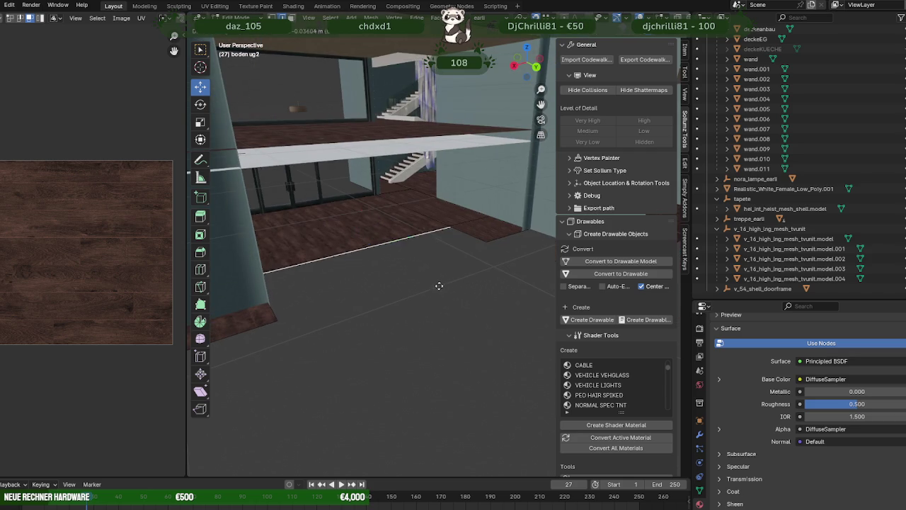
{"action": "key", "text": "e"}
{"action": "key", "text": "g"}
{"action": "left_click", "coordinate": [397, 262]}
{"action": "left_click_drag", "start_coordinate": [397, 262], "coordinate": [398, 284]}
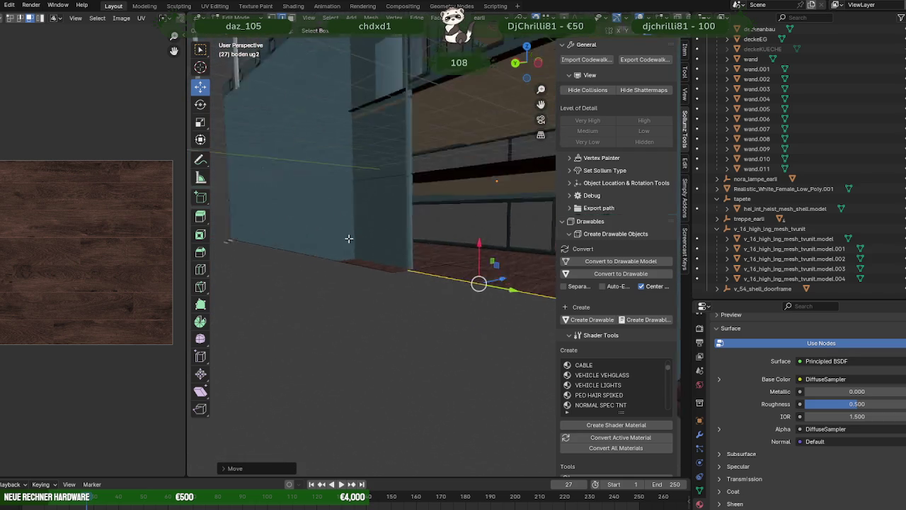
{"action": "scroll", "scroll_direction": "up", "scroll_amount": 3}
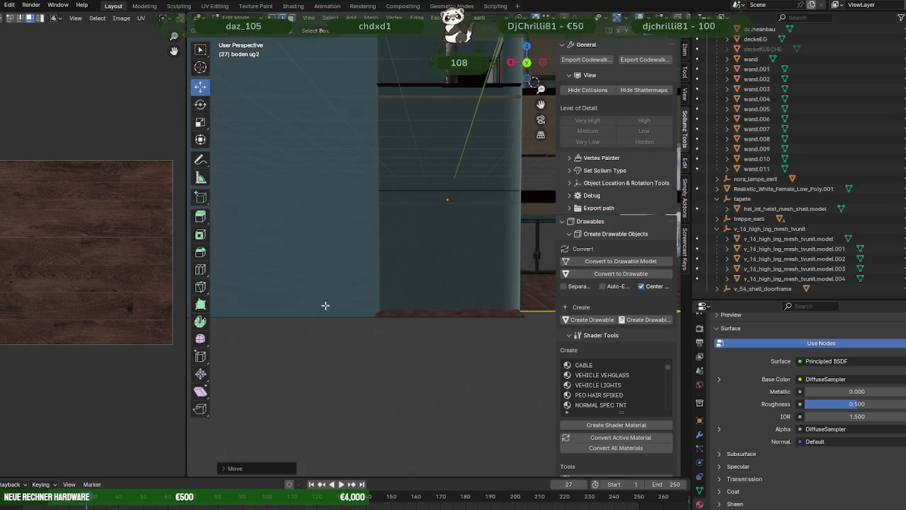
{"action": "scroll", "scroll_direction": "up", "scroll_amount": 3}
{"action": "left_click_drag", "start_coordinate": [326, 303], "coordinate": [405, 305]}
{"action": "scroll", "scroll_direction": "down", "scroll_amount": 3}
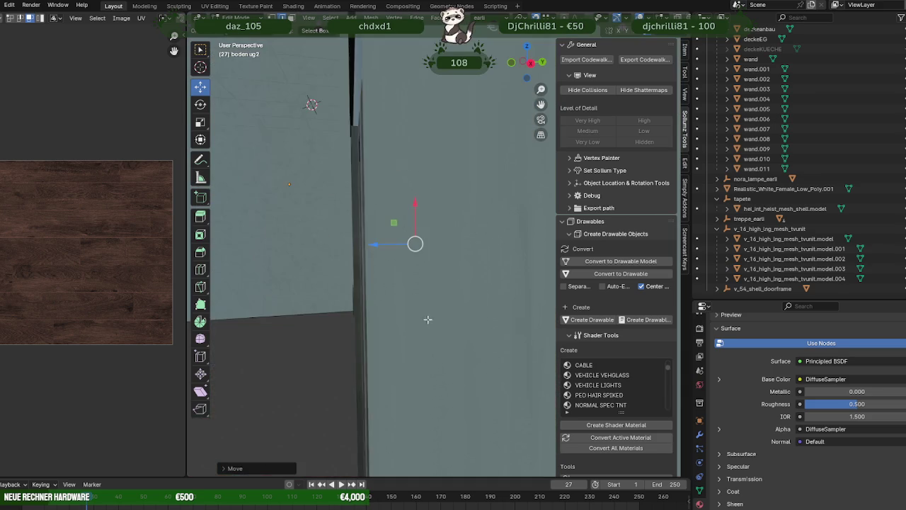
{"action": "scroll", "scroll_direction": "down", "scroll_amount": 3}
{"action": "scroll", "scroll_direction": "down", "scroll_amount": 3}
{"action": "scroll", "scroll_direction": "down", "scroll_amount": 3}
{"action": "scroll", "scroll_direction": "down", "scroll_amount": 3}
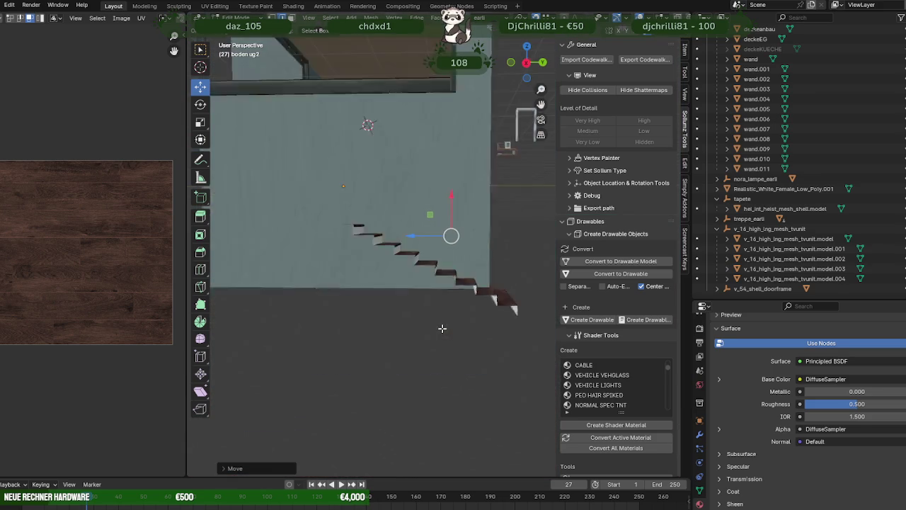
Leave the floor's Edit Mode, then select and frame the lower stair flight.
{"action": "key", "text": "Tab"}
{"action": "left_click", "coordinate": [467, 276]}
{"action": "key", "text": "KP_Decimal"}
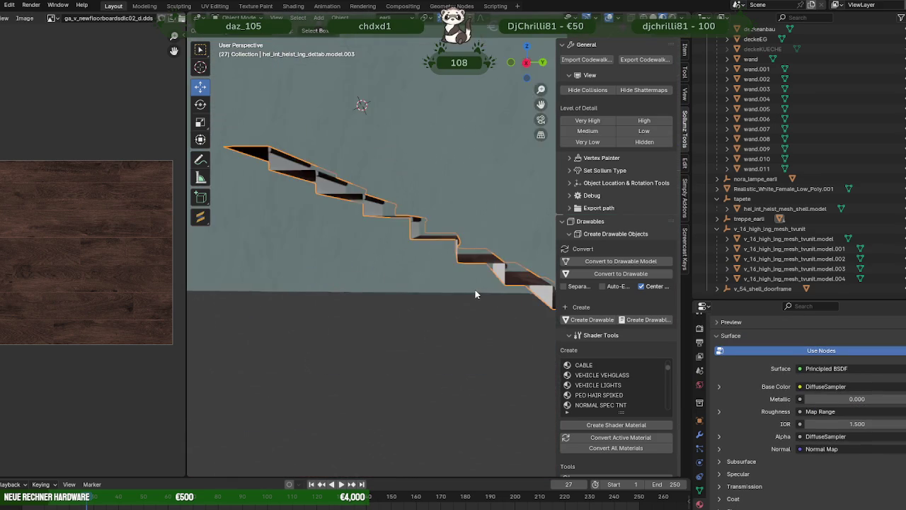
{"action": "left_click_drag", "start_coordinate": [476, 289], "coordinate": [434, 289]}
{"action": "scroll", "scroll_direction": "up", "scroll_amount": 3}
In wireframe Edit Mode, move the stair piece along X and then up along Z.
{"action": "key", "text": "Tab"}
{"action": "key", "text": "shift+z"}
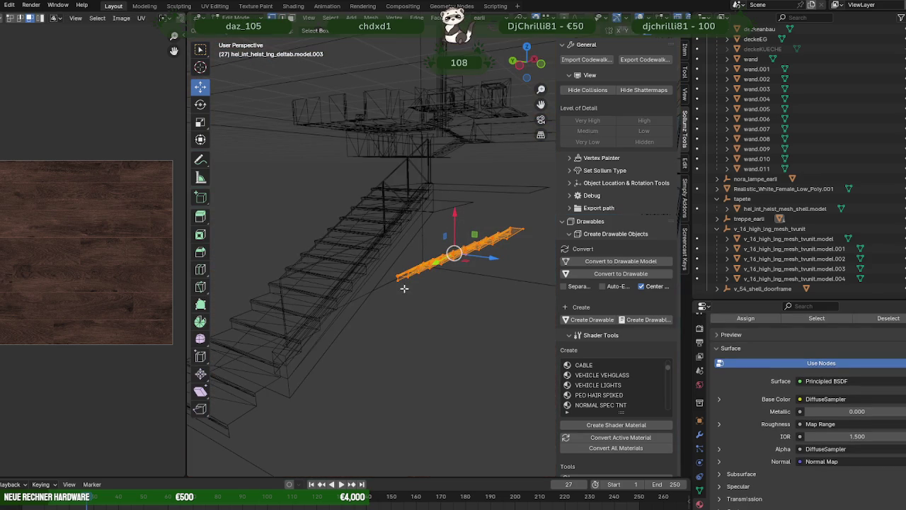
{"action": "left_click_drag", "start_coordinate": [453, 246], "coordinate": [449, 233]}
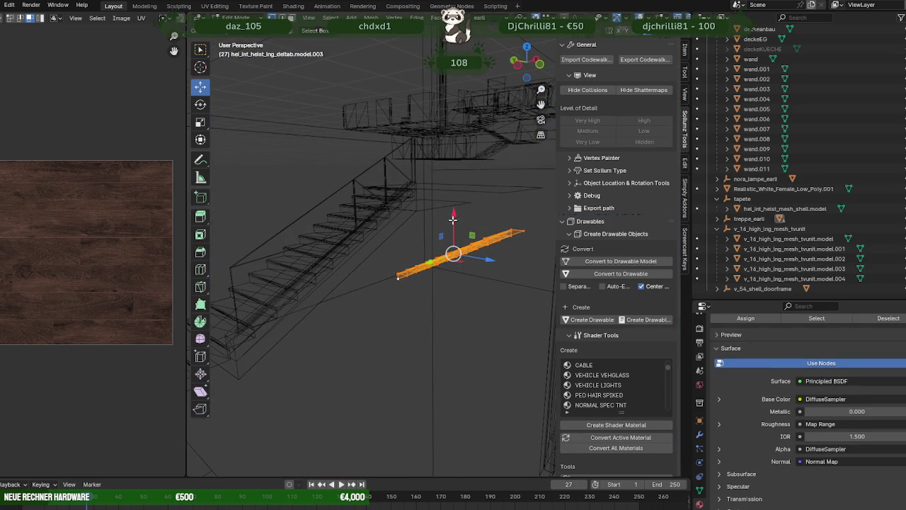
{"action": "left_click_drag", "start_coordinate": [453, 220], "coordinate": [494, 196]}
{"action": "left_click_drag", "start_coordinate": [470, 238], "coordinate": [471, 237]}
{"action": "left_click_drag", "start_coordinate": [497, 208], "coordinate": [466, 301]}
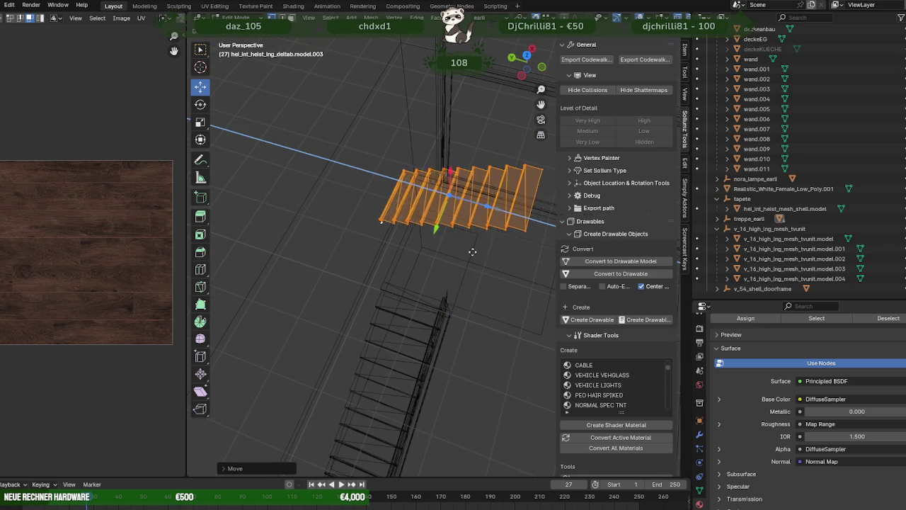
{"action": "left_click_drag", "start_coordinate": [473, 251], "coordinate": [488, 245]}
Slide the stair piece along Y onto the top of the lower staircase and return to Object Mode.
{"action": "left_click_drag", "start_coordinate": [488, 244], "coordinate": [466, 292]}
{"action": "left_click_drag", "start_coordinate": [501, 297], "coordinate": [414, 300]}
{"action": "left_click_drag", "start_coordinate": [413, 300], "coordinate": [435, 265]}
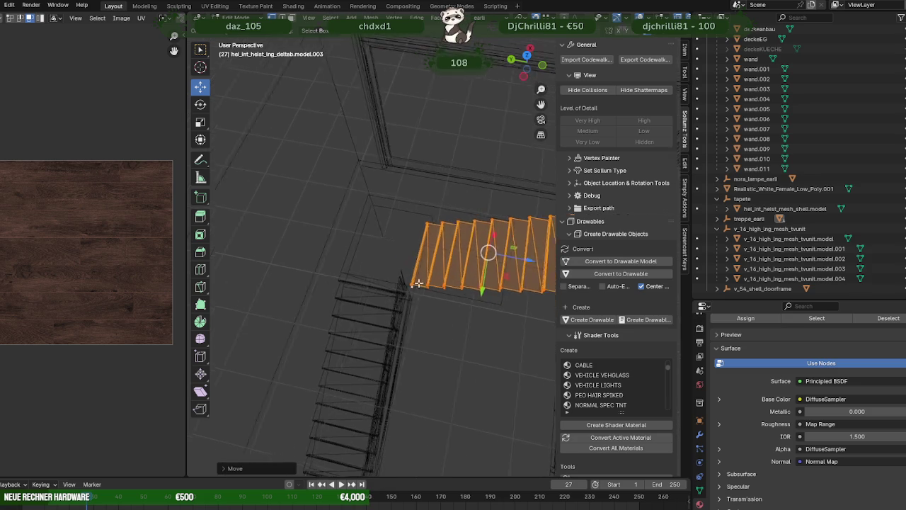
{"action": "key", "text": "shift+z"}
{"action": "left_click_drag", "start_coordinate": [437, 258], "coordinate": [412, 264]}
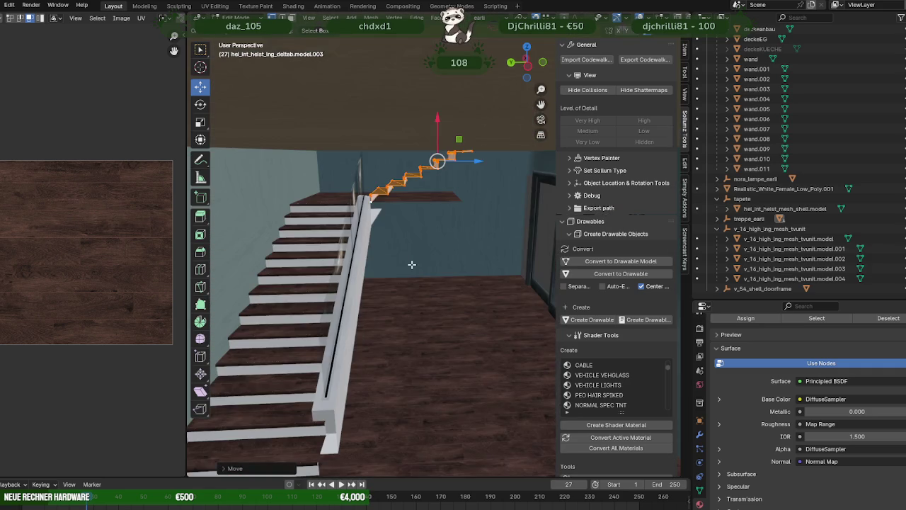
{"action": "left_click_drag", "start_coordinate": [424, 302], "coordinate": [441, 308]}
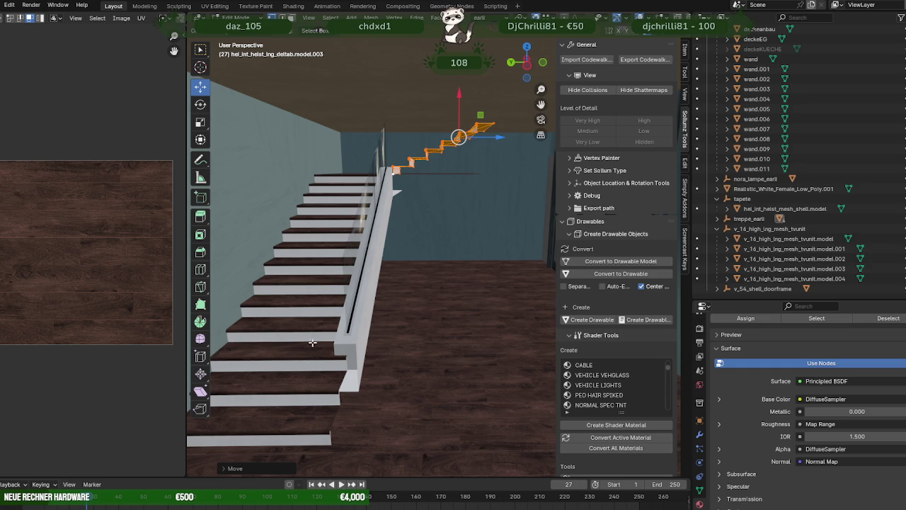
{"action": "key", "text": "Tab"}
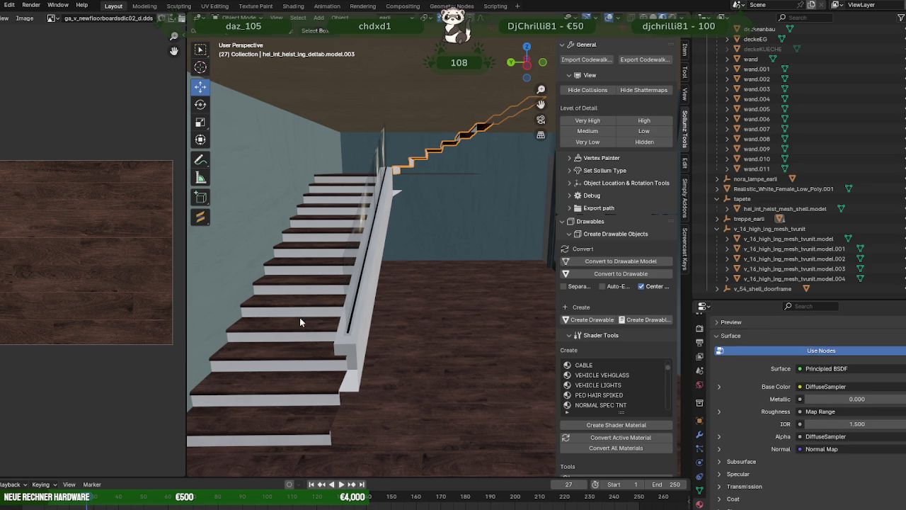
Select the lower staircase's step faces by material, then box-select the whole flight in wireframe.
{"action": "left_click", "coordinate": [300, 322]}
{"action": "key", "text": "Tab"}
{"action": "left_click", "coordinate": [297, 315]}
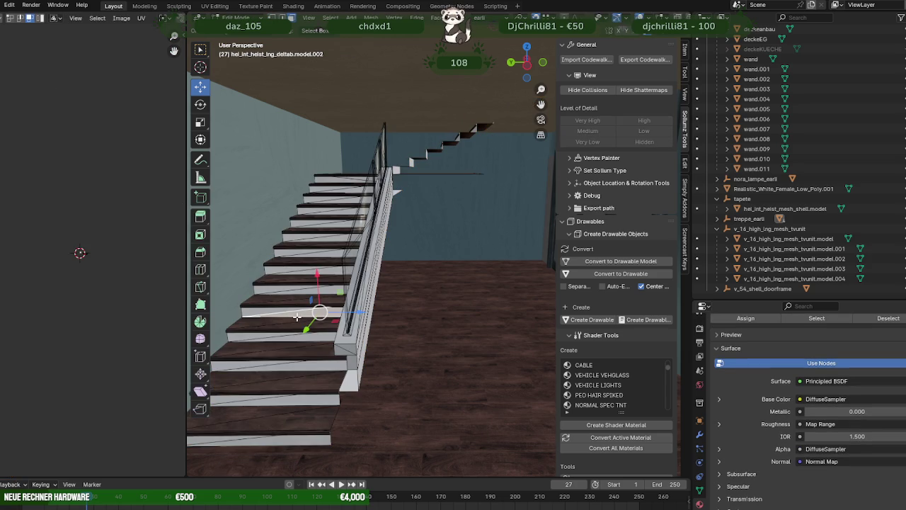
{"action": "left_click", "coordinate": [811, 318]}
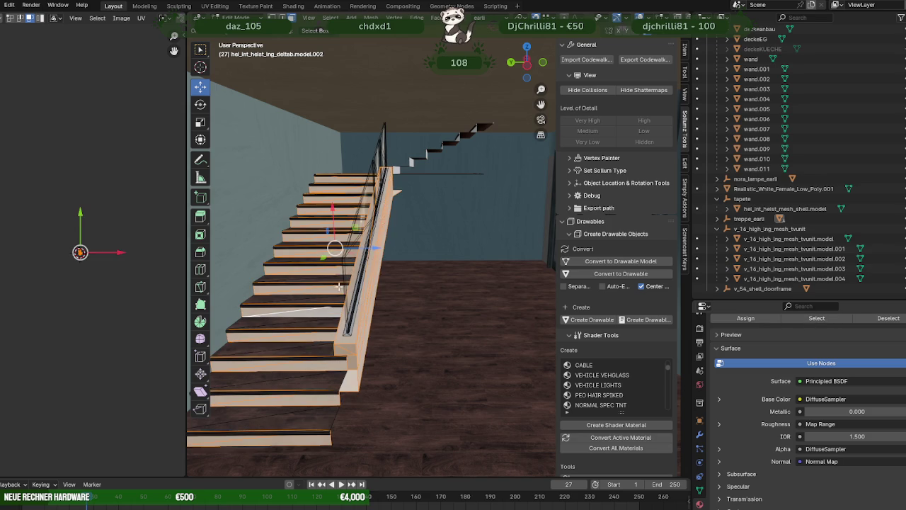
{"action": "left_click_drag", "start_coordinate": [337, 318], "coordinate": [332, 298]}
{"action": "key", "text": "shift+z"}
{"action": "left_click_drag", "start_coordinate": [304, 157], "coordinate": [393, 462]}
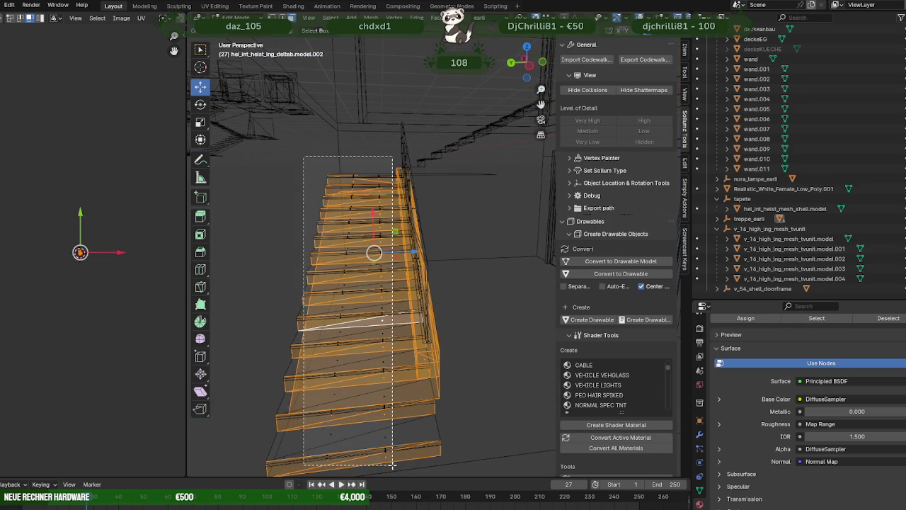
{"action": "left_click_drag", "start_coordinate": [398, 409], "coordinate": [390, 379]}
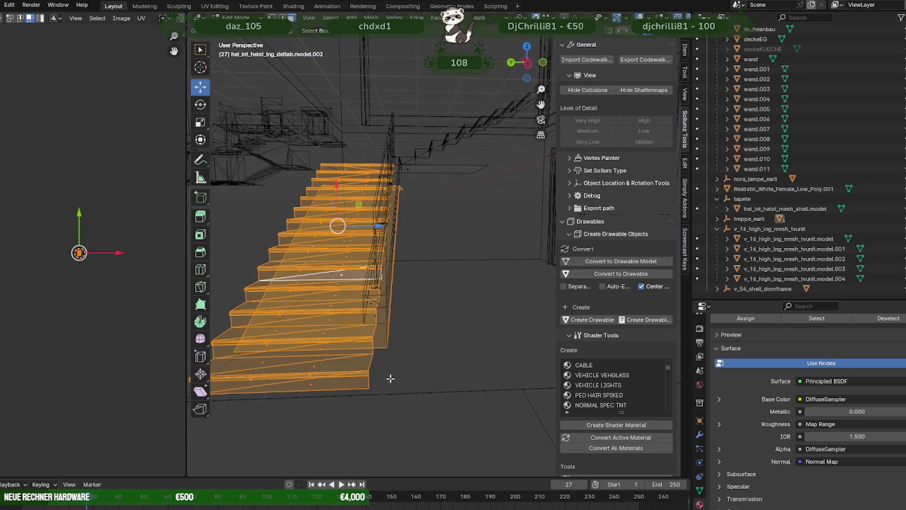
Separate the selected steps into new object model.004, then select it along with the upper flight.
{"action": "key", "text": "ctrl+f"}
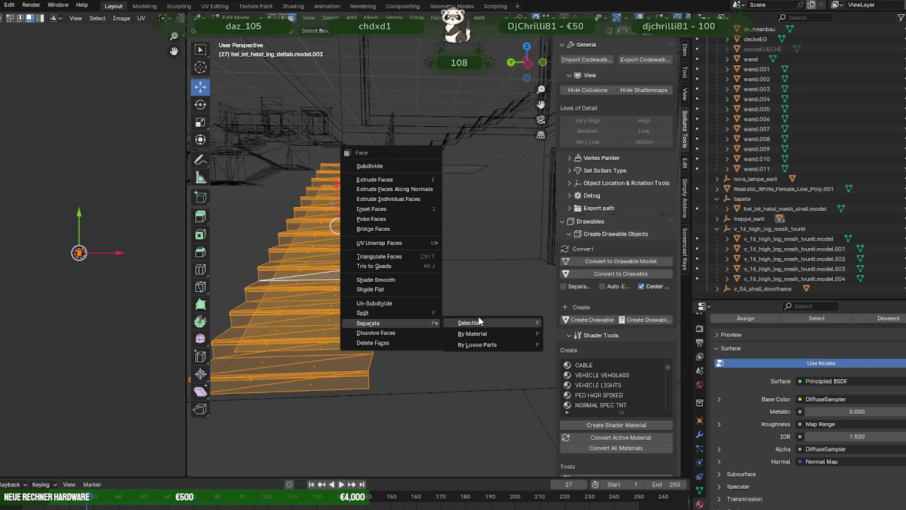
{"action": "left_click", "coordinate": [479, 322]}
{"action": "key", "text": "Tab"}
{"action": "left_click", "coordinate": [331, 289]}
{"action": "key", "text": "KP_Decimal"}
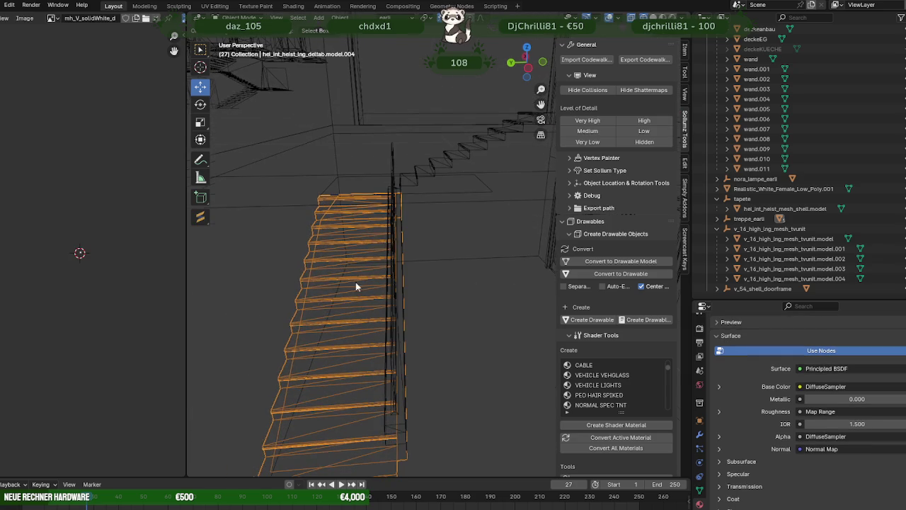
{"action": "left_click", "coordinate": [425, 172]}
Scale all faces of both stair objects along the X axis.
{"action": "key", "text": "Tab"}
{"action": "key", "text": "a"}
{"action": "scroll", "scroll_direction": "up", "scroll_amount": 3}
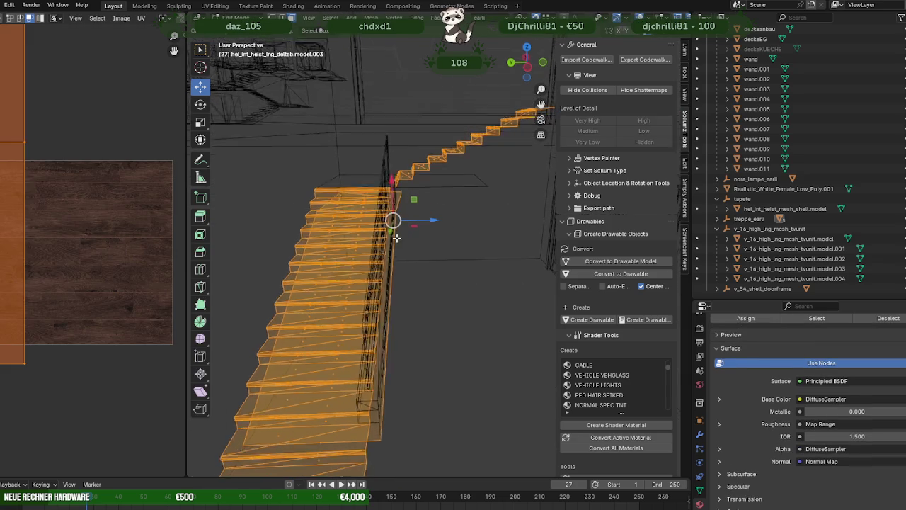
{"action": "key", "text": "shift+space"}
{"action": "key", "text": "s"}
{"action": "left_click_drag", "start_coordinate": [387, 175], "coordinate": [387, 170]}
{"action": "left_click_drag", "start_coordinate": [387, 170], "coordinate": [433, 290]}
Move the stair geometry slightly up and to the right in wireframe view.
{"action": "key", "text": "shift+z"}
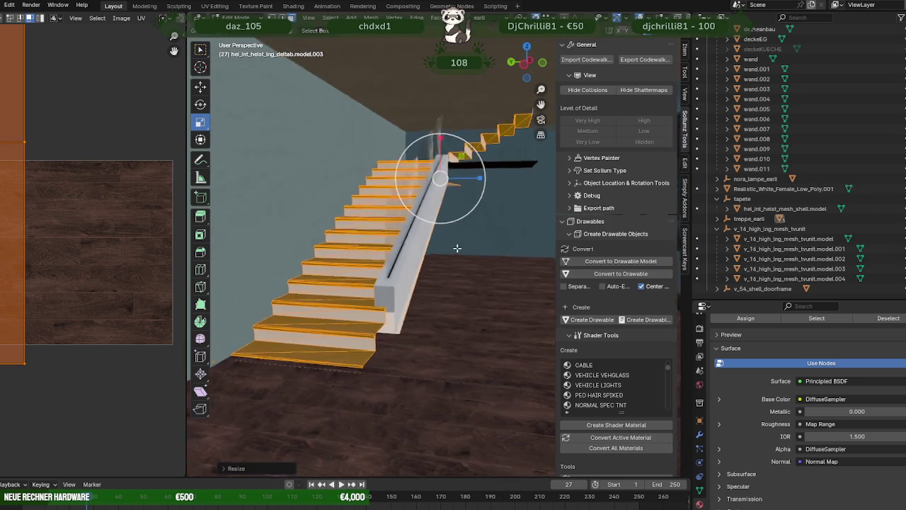
{"action": "key", "text": "shift+z"}
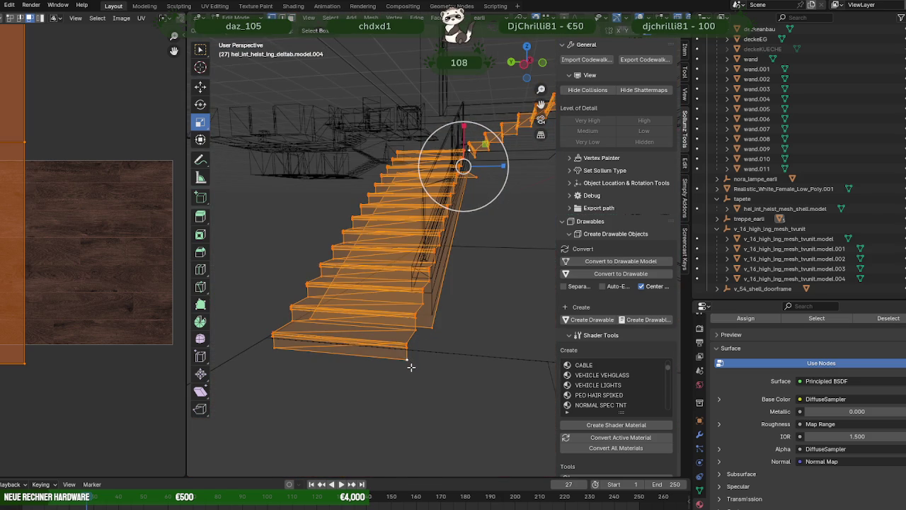
{"action": "key", "text": "shift+space"}
{"action": "key", "text": "d"}
{"action": "key", "text": "shift+space"}
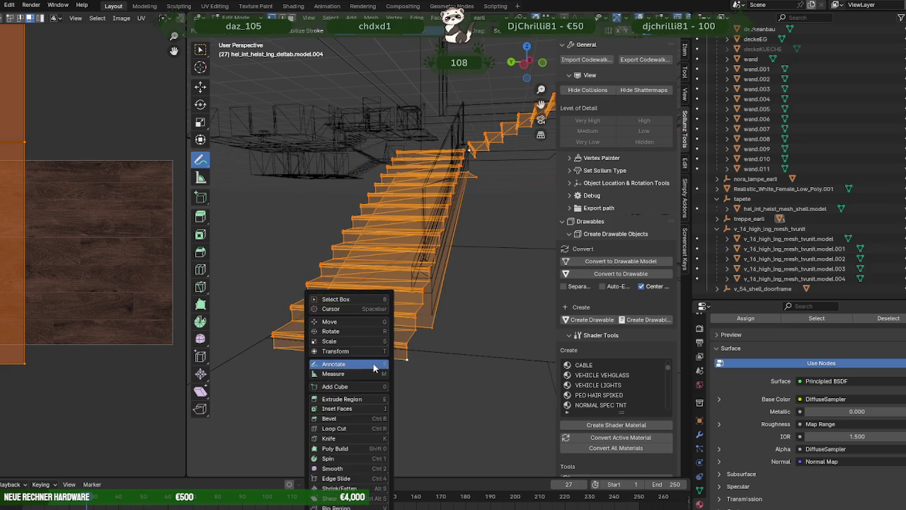
{"action": "key", "text": "g"}
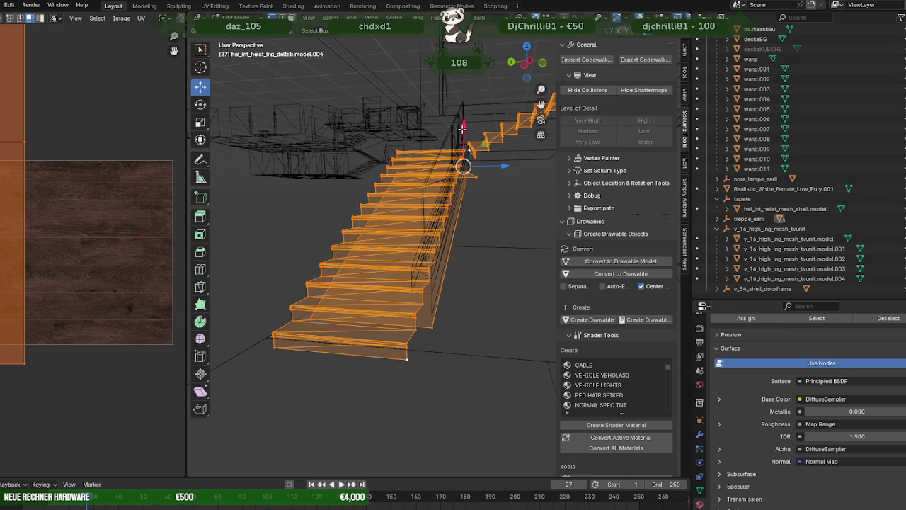
{"action": "left_click_drag", "start_coordinate": [462, 128], "coordinate": [341, 331]}
Inspect the moved stairs in material preview, looking up the staircase from several angles.
{"action": "left_click_drag", "start_coordinate": [341, 331], "coordinate": [418, 276]}
{"action": "key", "text": "shift+z"}
{"action": "scroll", "scroll_direction": "up", "scroll_amount": 3}
{"action": "scroll", "scroll_direction": "up", "scroll_amount": 3}
{"action": "scroll", "scroll_direction": "down", "scroll_amount": 3}
{"action": "scroll", "scroll_direction": "down", "scroll_amount": 3}
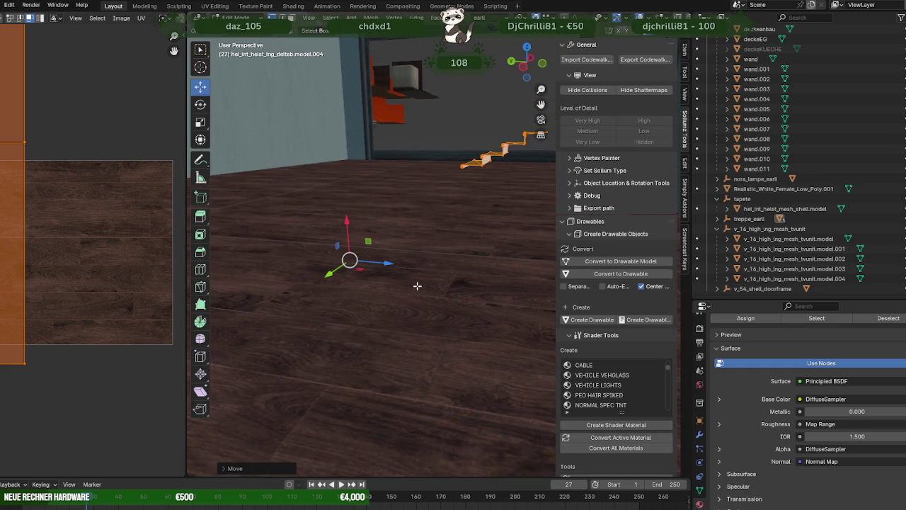
{"action": "scroll", "scroll_direction": "down", "scroll_amount": 3}
{"action": "scroll", "scroll_direction": "down", "scroll_amount": 3}
{"action": "scroll", "scroll_direction": "down", "scroll_amount": 3}
{"action": "scroll", "scroll_direction": "down", "scroll_amount": 3}
{"action": "scroll", "scroll_direction": "up", "scroll_amount": 3}
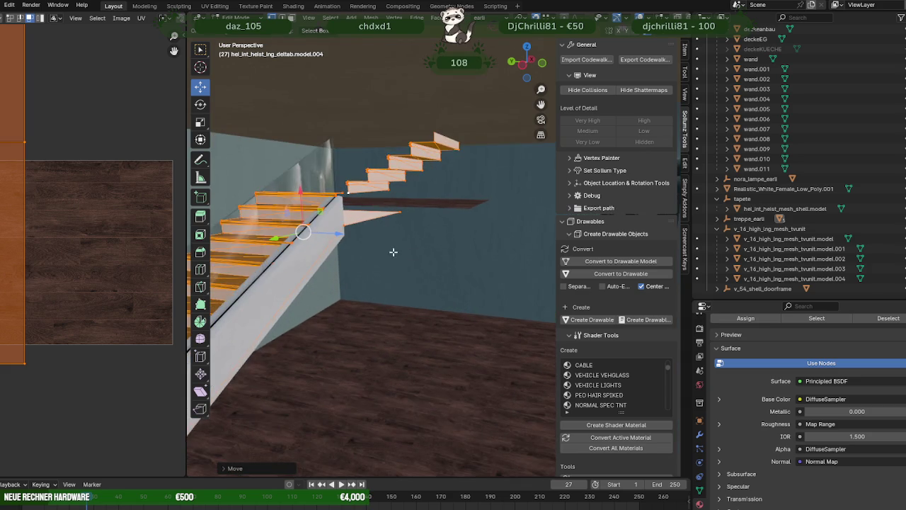
{"action": "scroll", "scroll_direction": "up", "scroll_amount": 3}
{"action": "left_click_drag", "start_coordinate": [412, 253], "coordinate": [437, 286]}
{"action": "scroll", "scroll_direction": "up", "scroll_amount": 3}
{"action": "scroll", "scroll_direction": "down", "scroll_amount": 3}
{"action": "scroll", "scroll_direction": "down", "scroll_amount": 3}
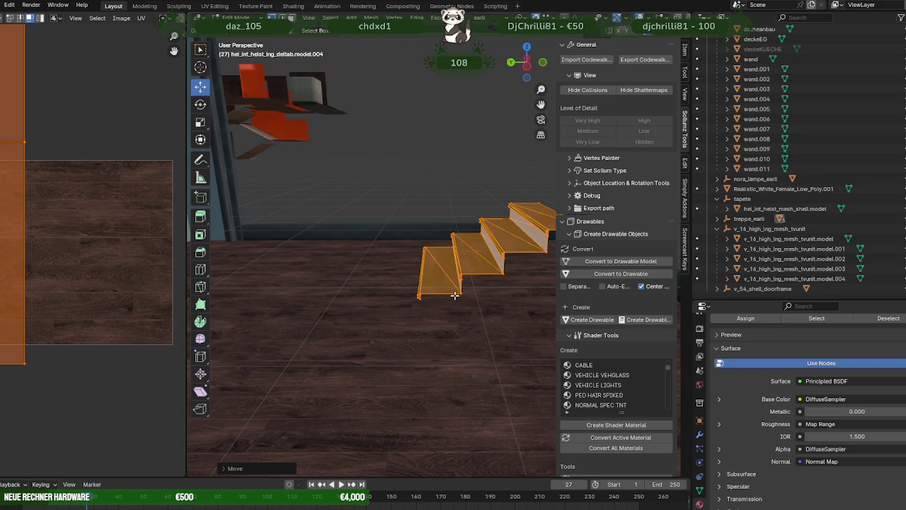
In wireframe, box-select the stray triangular frame piece at the top of the flight.
{"action": "key", "text": "shift+z"}
{"action": "left_click", "coordinate": [436, 236]}
{"action": "left_click_drag", "start_coordinate": [416, 170], "coordinate": [540, 292]}
{"action": "left_click", "coordinate": [541, 290]}
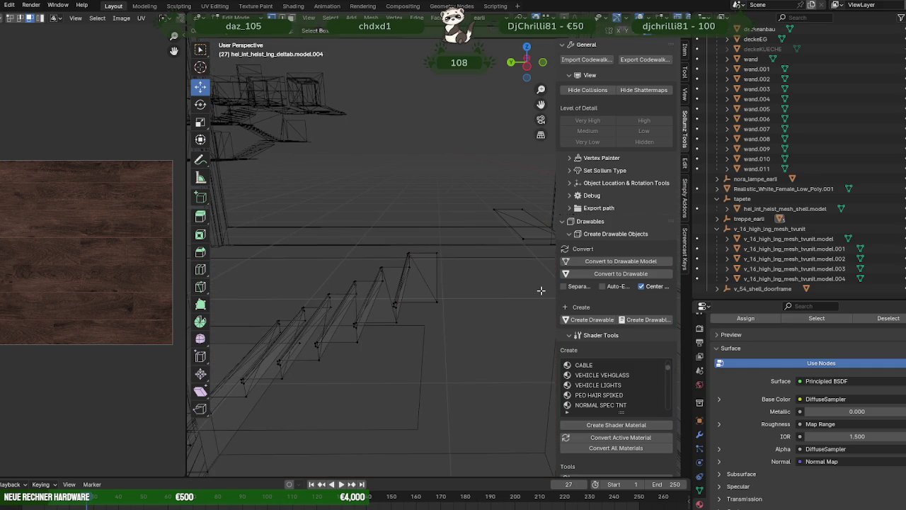
{"action": "left_click_drag", "start_coordinate": [446, 192], "coordinate": [536, 262]}
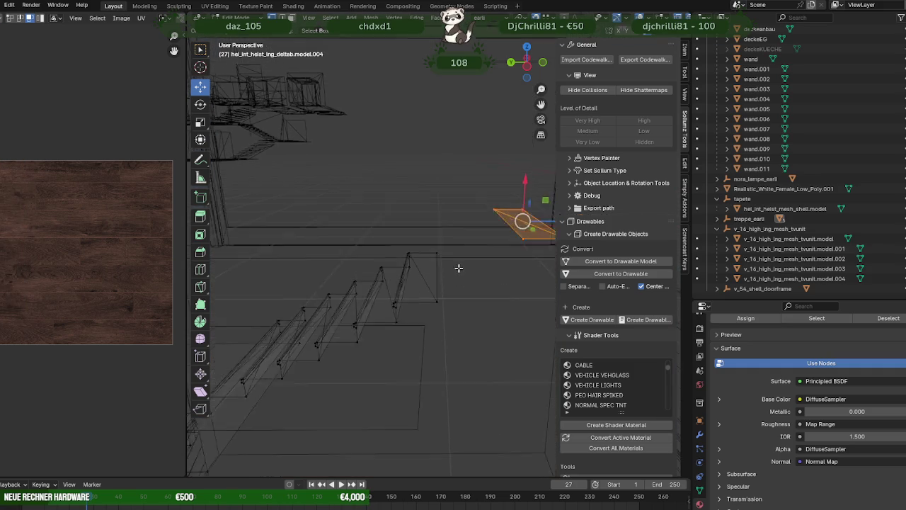
{"action": "left_click_drag", "start_coordinate": [415, 242], "coordinate": [464, 340]}
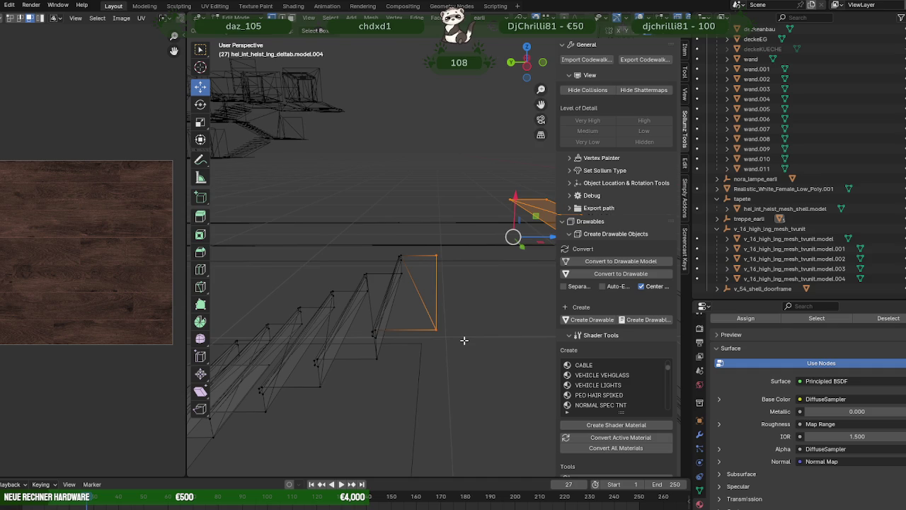
{"action": "left_click_drag", "start_coordinate": [432, 279], "coordinate": [429, 264]}
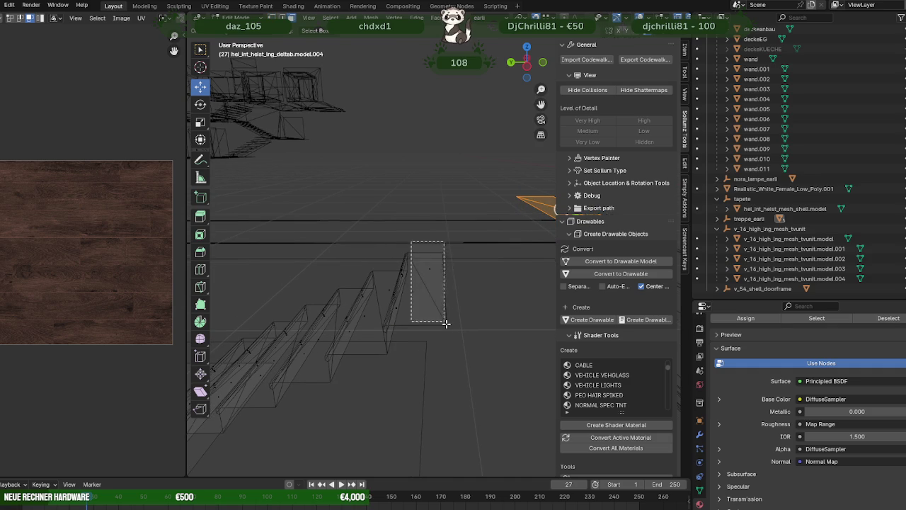
{"action": "left_click_drag", "start_coordinate": [411, 242], "coordinate": [446, 322]}
Delete the triangular piece, then return to textured shading and Object Mode.
{"action": "key", "text": "x"}
{"action": "left_click", "coordinate": [449, 319]}
{"action": "left_click_drag", "start_coordinate": [449, 319], "coordinate": [383, 294]}
{"action": "key", "text": "shift+z"}
{"action": "key", "text": "Tab"}
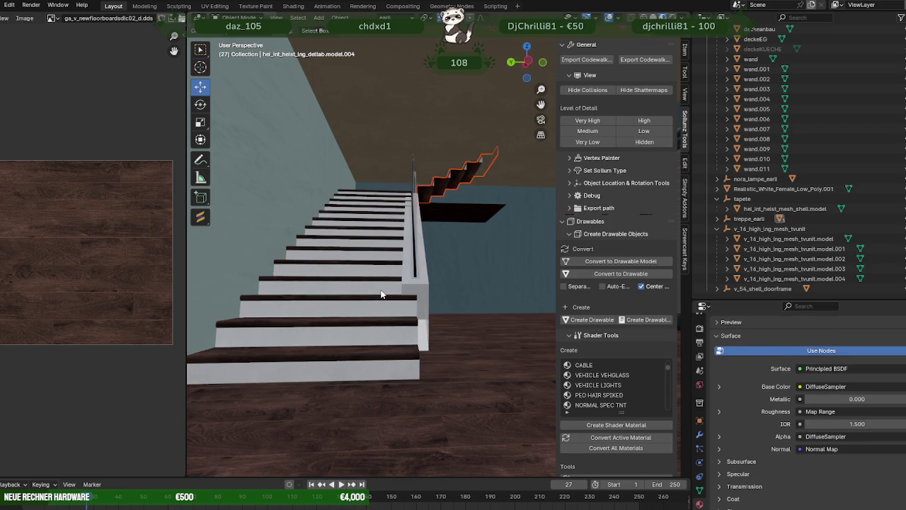
Select all of the upper flight's geometry and move it along the X axis.
{"action": "key", "text": "Tab"}
{"action": "key", "text": "a"}
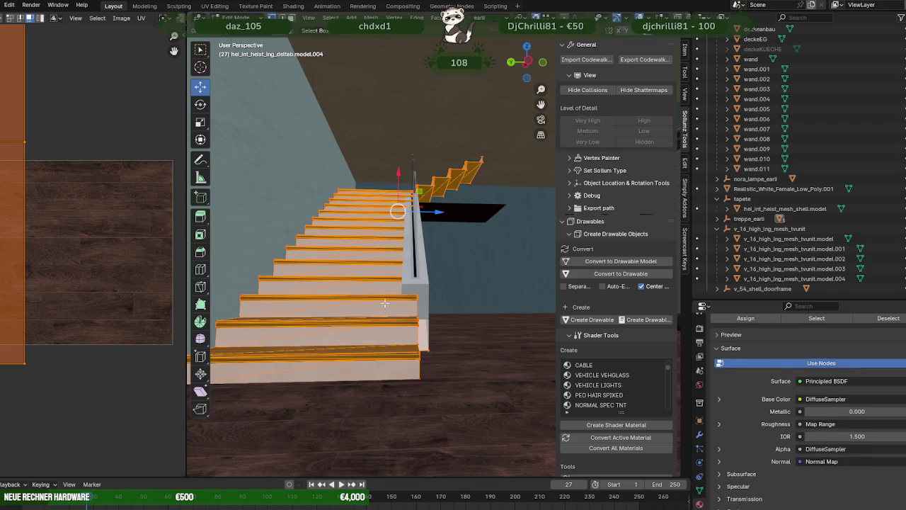
{"action": "key", "text": "KP_Decimal"}
{"action": "left_click_drag", "start_coordinate": [376, 342], "coordinate": [328, 330]}
{"action": "left_click_drag", "start_coordinate": [274, 319], "coordinate": [401, 231]}
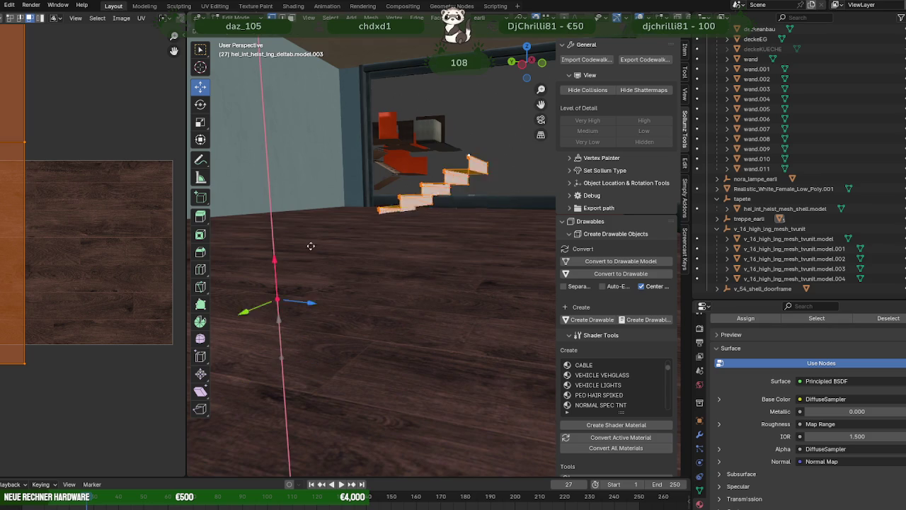
{"action": "scroll", "scroll_direction": "down", "scroll_amount": 3}
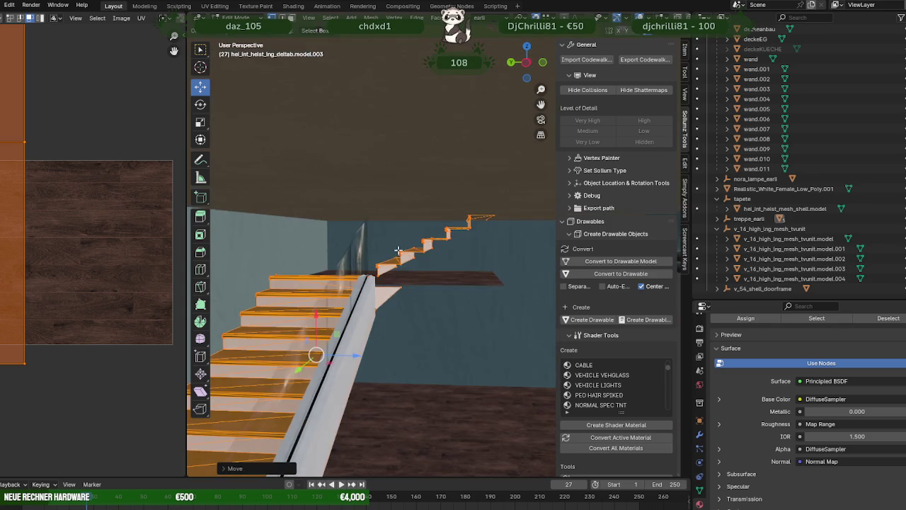
{"action": "scroll", "scroll_direction": "up", "scroll_amount": 3}
{"action": "left_click_drag", "start_coordinate": [424, 252], "coordinate": [441, 258]}
{"action": "scroll", "scroll_direction": "up", "scroll_amount": 3}
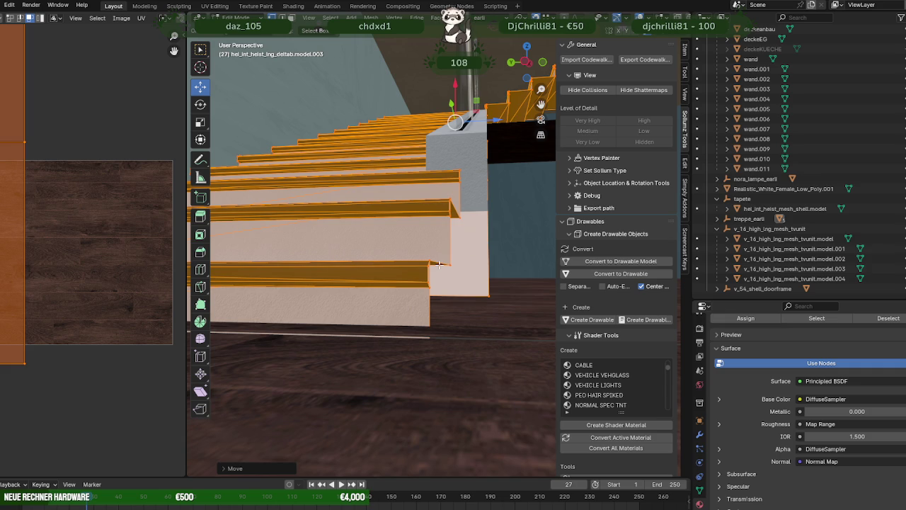
Move the upper flight along Y to sit between the floor slabs, then return to Object Mode.
{"action": "left_click_drag", "start_coordinate": [439, 265], "coordinate": [343, 299]}
{"action": "scroll", "scroll_direction": "up", "scroll_amount": 3}
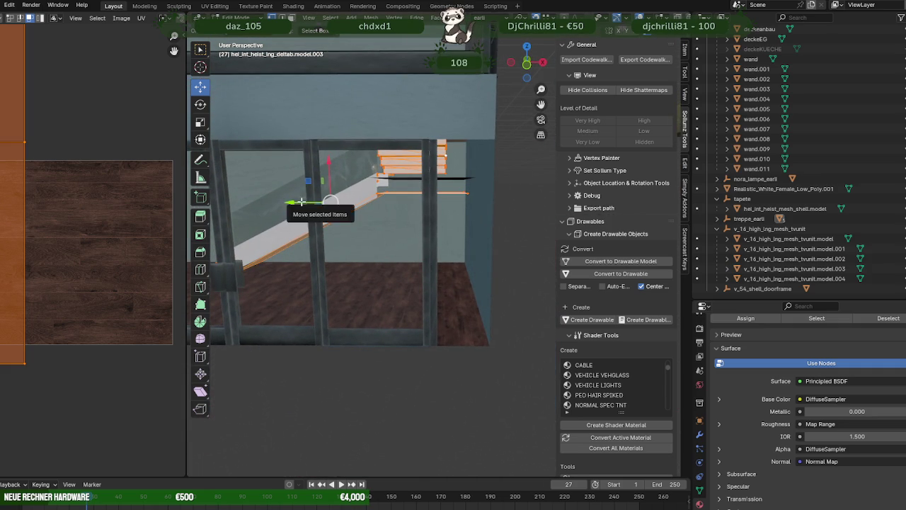
{"action": "left_click_drag", "start_coordinate": [301, 203], "coordinate": [406, 327]}
{"action": "left_click_drag", "start_coordinate": [489, 346], "coordinate": [440, 325]}
{"action": "scroll", "scroll_direction": "up", "scroll_amount": 3}
{"action": "left_click_drag", "start_coordinate": [416, 321], "coordinate": [494, 330]}
{"action": "key", "text": "Tab"}
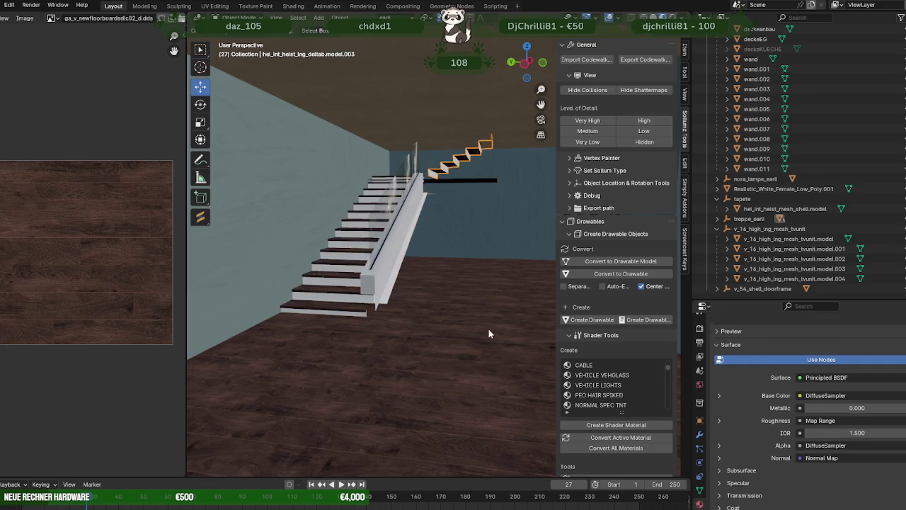
{"action": "scroll", "scroll_direction": "up", "scroll_amount": 3}
{"action": "scroll", "scroll_direction": "up", "scroll_amount": 3}
{"action": "scroll", "scroll_direction": "down", "scroll_amount": 3}
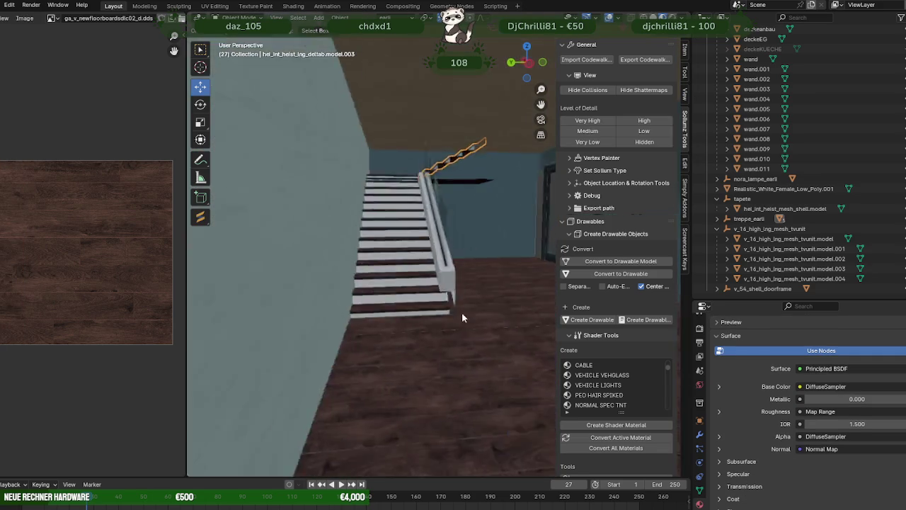
{"action": "scroll", "scroll_direction": "down", "scroll_amount": 3}
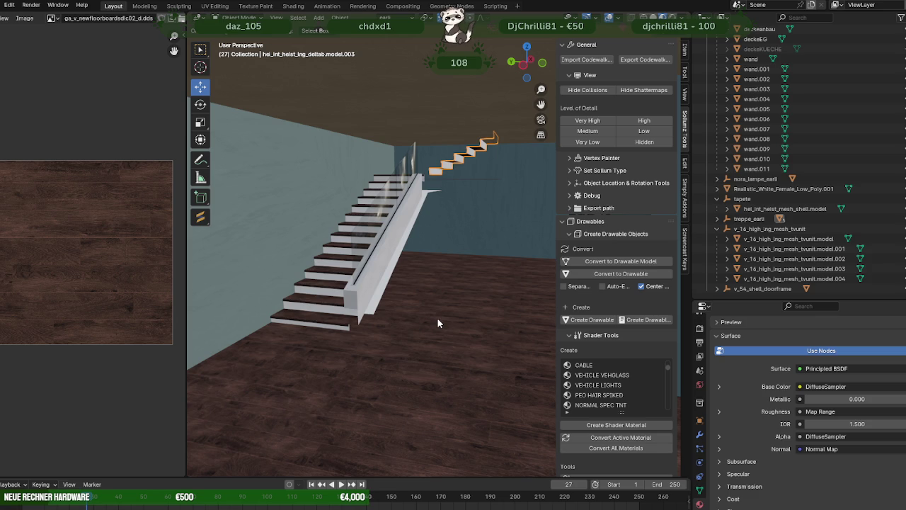
{"action": "left_click_drag", "start_coordinate": [437, 318], "coordinate": [373, 319]}
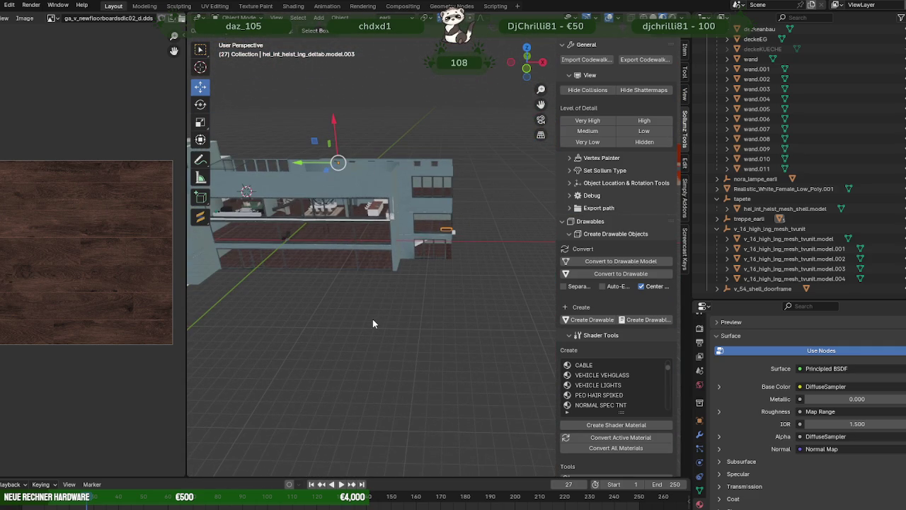